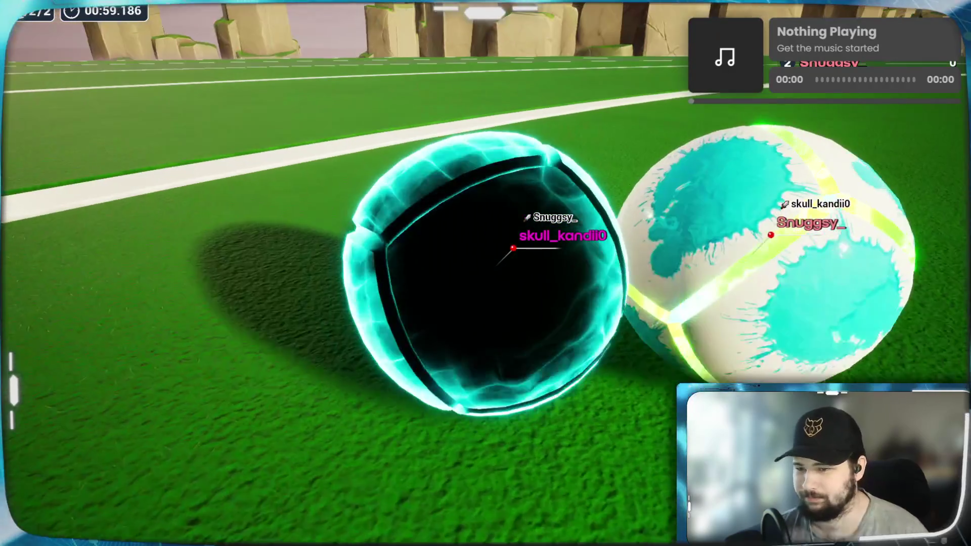
# - Let the marble race run until the Winner card shows 01:53.831 with 22 + 1 wins
pyautogui.press('w')
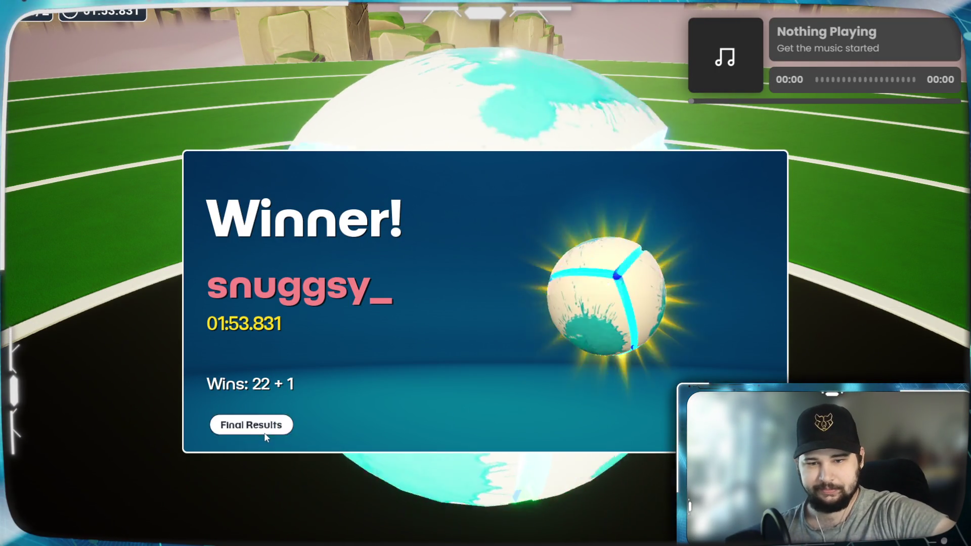
# - View the Final Results scoreboard, then start a new race lobby with a 60-second countdown
pyautogui.click(256, 427)
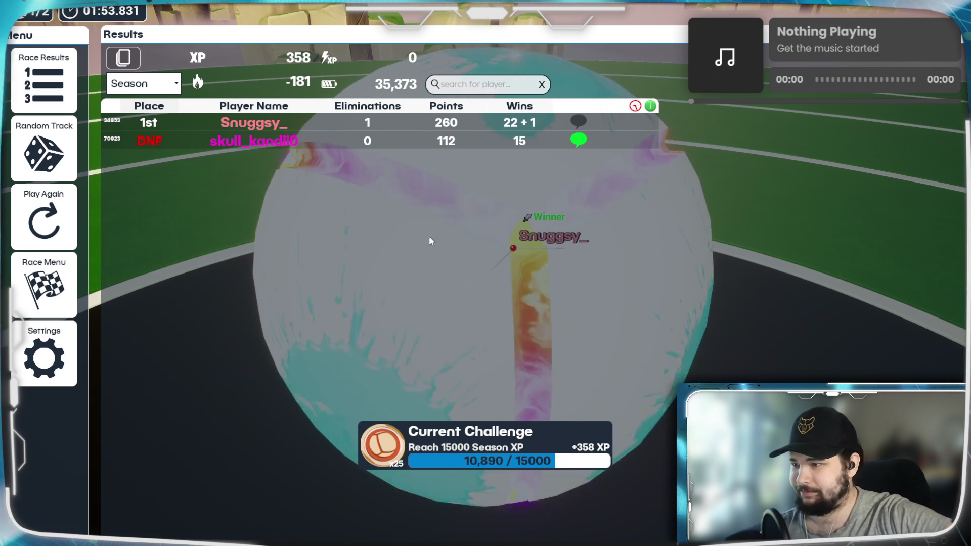
pyautogui.click(51, 211)
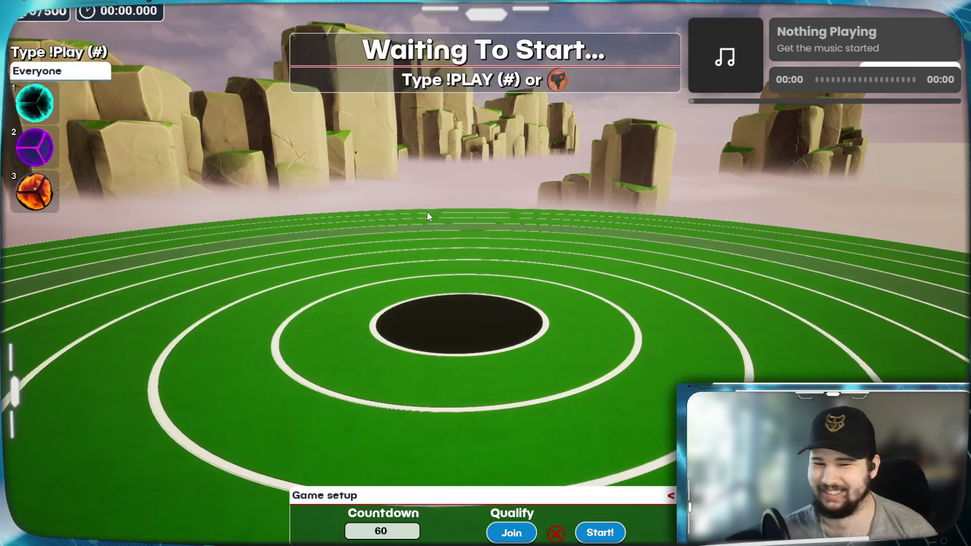
# - Join your marble and start the race, letting it finish with a 01:03.708 winning time
pyautogui.click(512, 532)
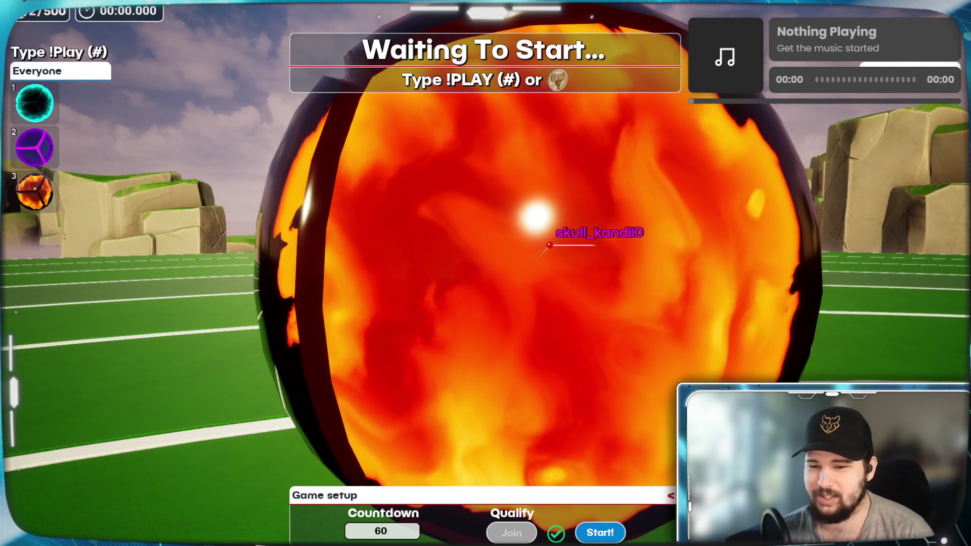
pyautogui.click(600, 532)
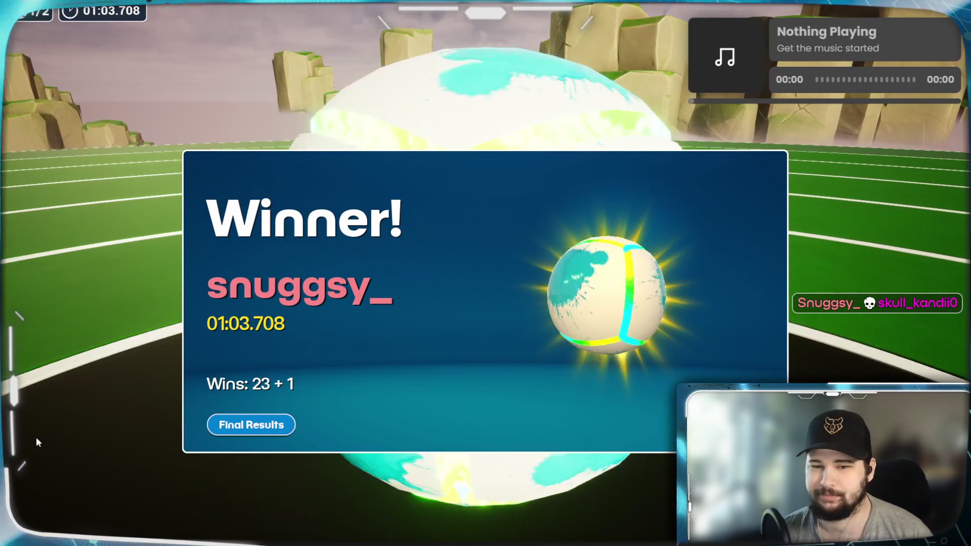
# - Check the Final Results scoreboard and launch the next race on a fresh track
pyautogui.click(276, 427)
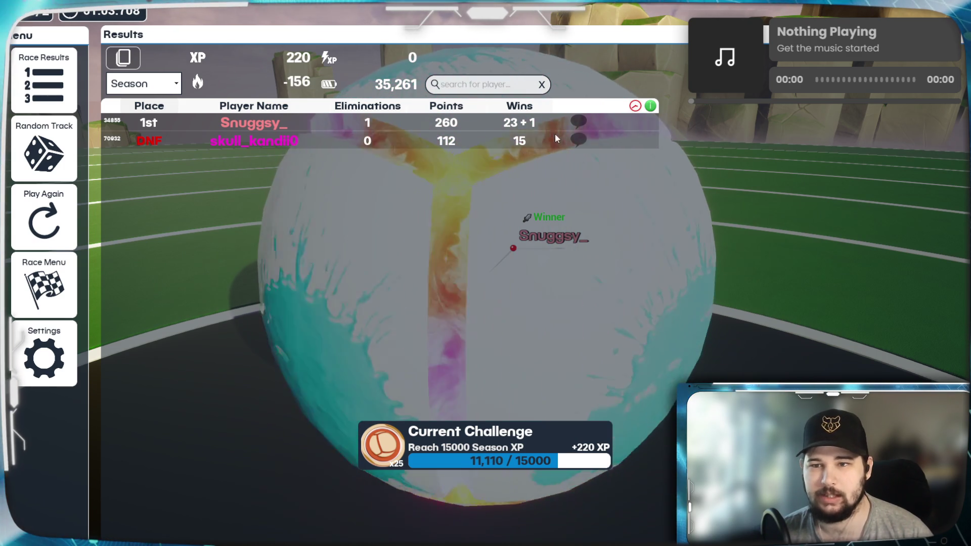
pyautogui.click(46, 221)
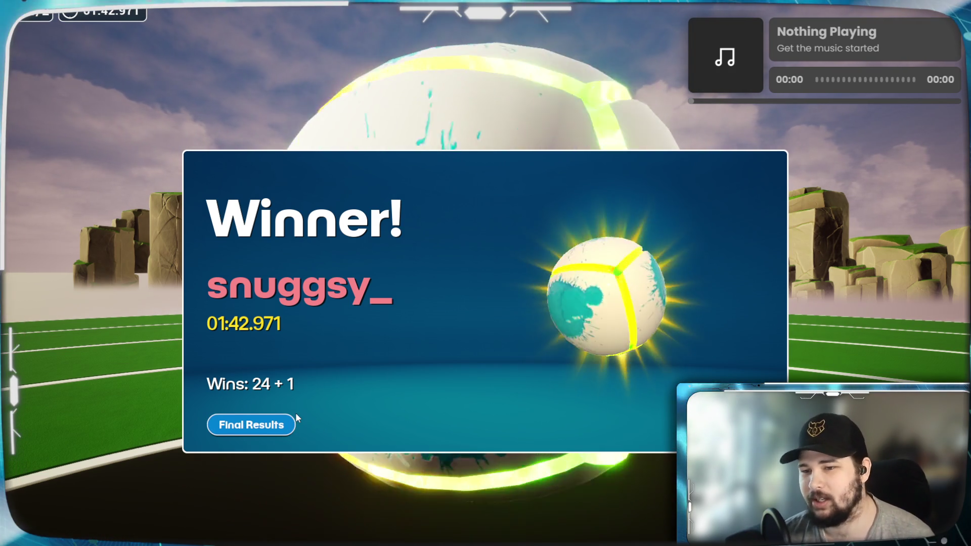
# - Dismiss the Winner panel through Final Results to reach the Royale track list
pyautogui.click(269, 422)
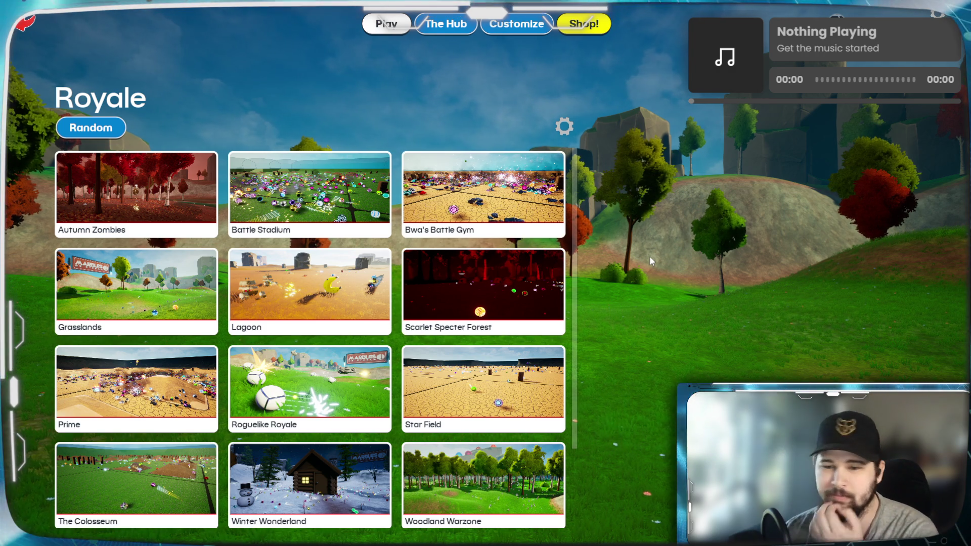
# - Visit the Shop, back out to the Play menu, and confirm quitting the game
pyautogui.click(587, 24)
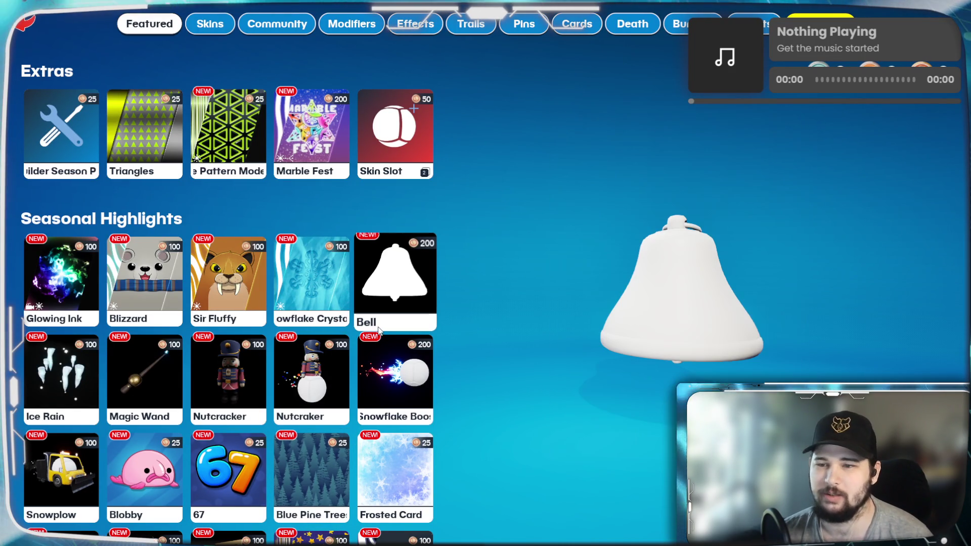
pyautogui.press('Escape')
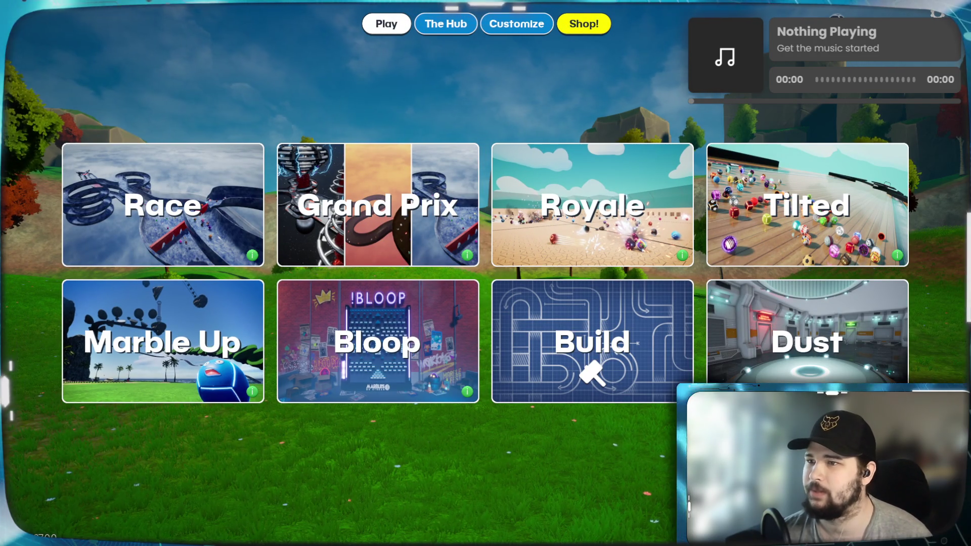
pyautogui.press('Escape')
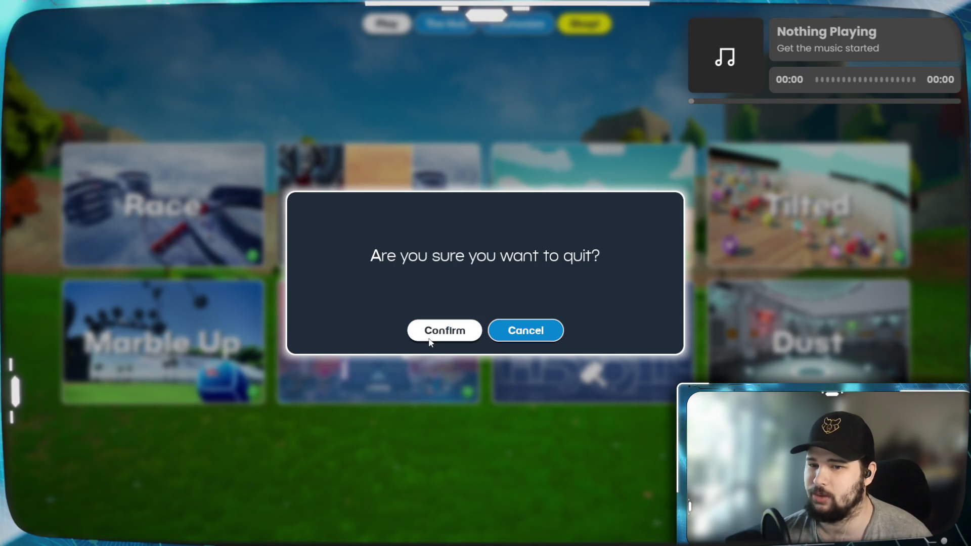
pyautogui.click(431, 337)
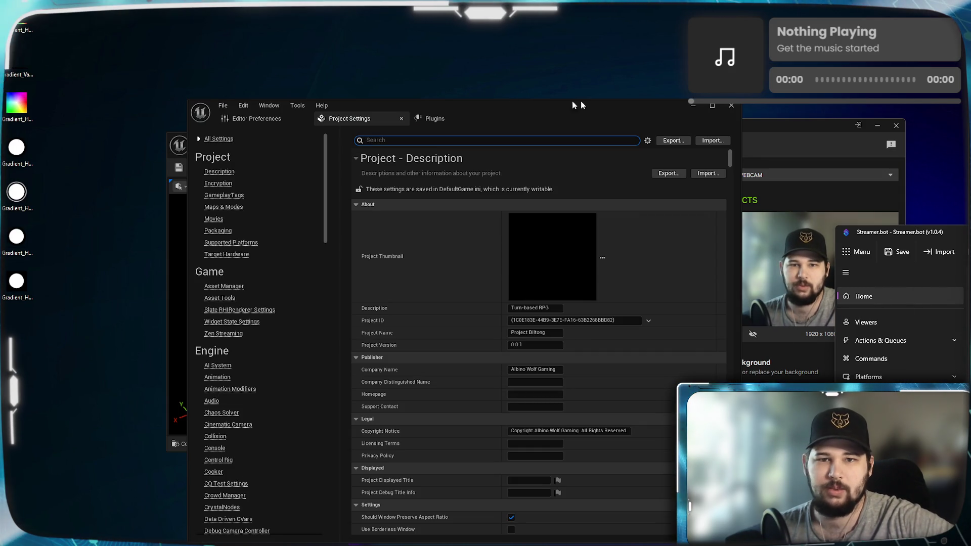
# - Minimize Project Settings and the Message Log, maximize the editor, and reposition the Content Browser
pyautogui.click(693, 105)
pyautogui.click(877, 126)
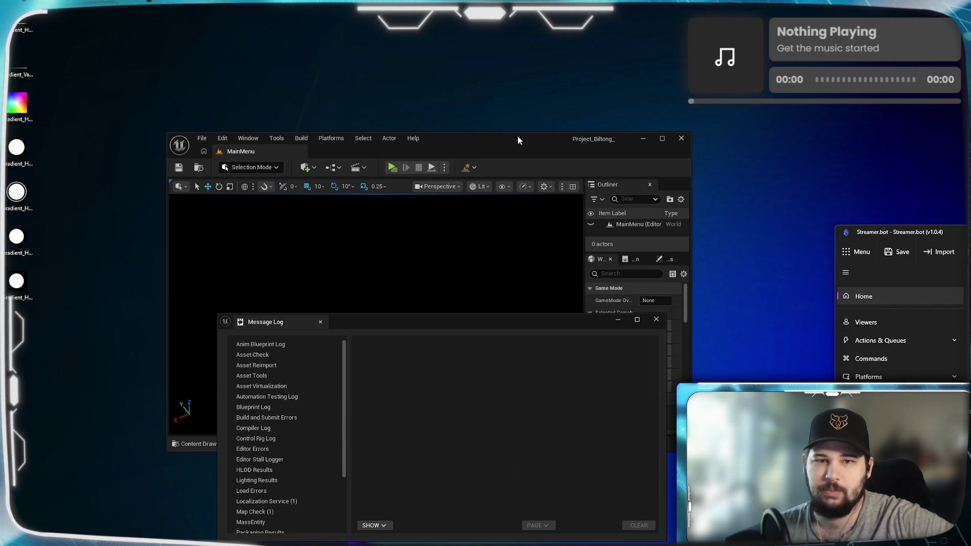
pyautogui.moveTo(517, 136); pyautogui.dragTo(531, 14)
pyautogui.doubleClick(531, 14)
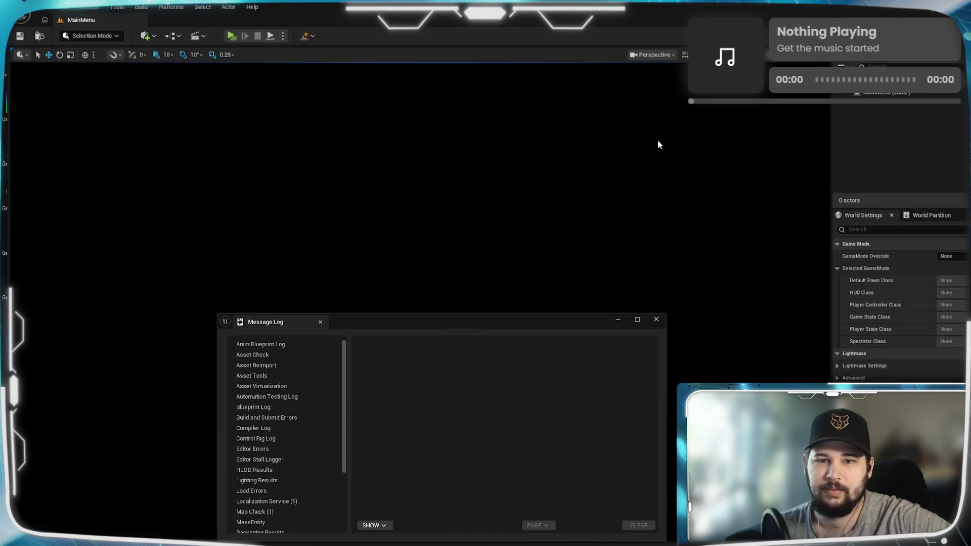
pyautogui.click(618, 319)
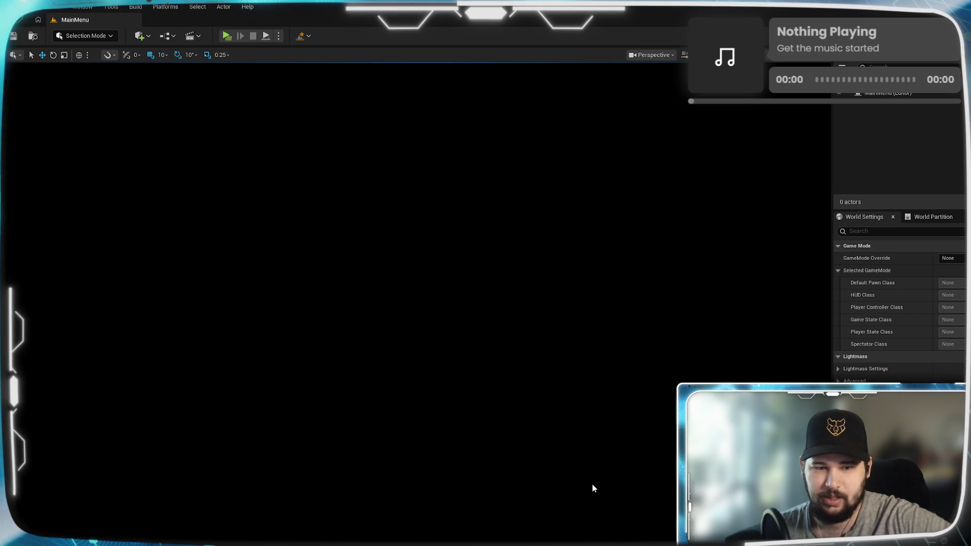
pyautogui.moveTo(369, 266); pyautogui.dragTo(360, 280)
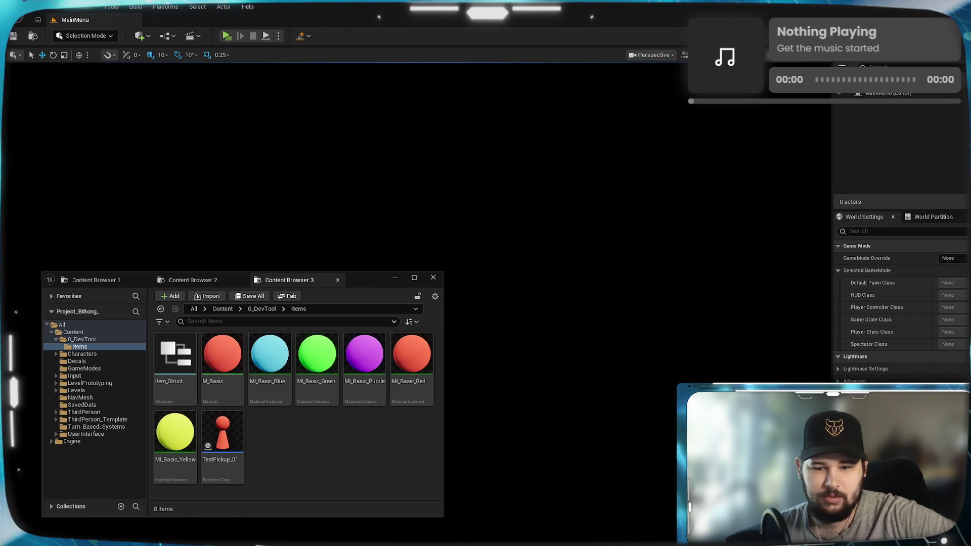
pyautogui.moveTo(362, 277)
pyautogui.mouseDown()
pyautogui.moveTo(329, 287)
pyautogui.moveTo(329, 302)
pyautogui.mouseUp()
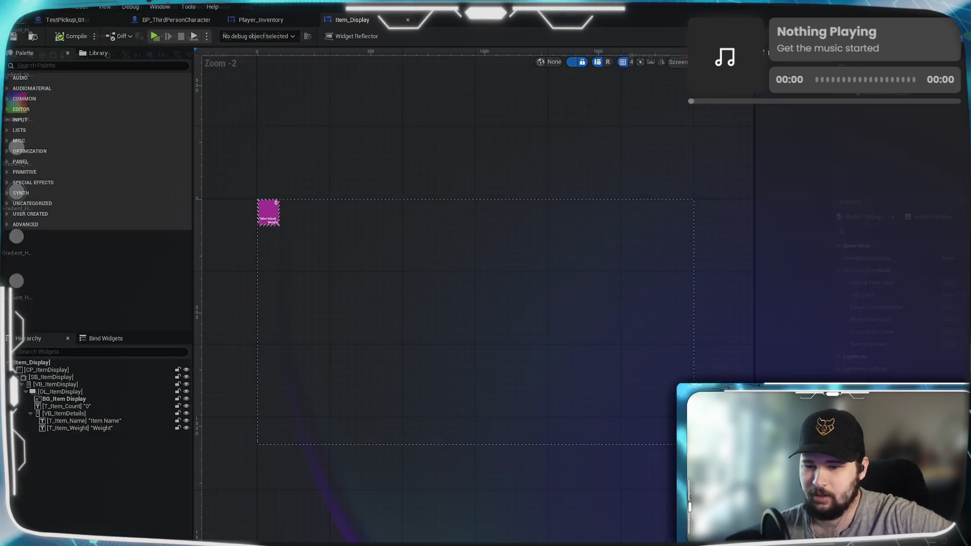
# - Select the CP_ItemDisplay panel in Item_Display and launch a standalone game preview
pyautogui.click(325, 405)
pyautogui.scroll(15, 491, 360)
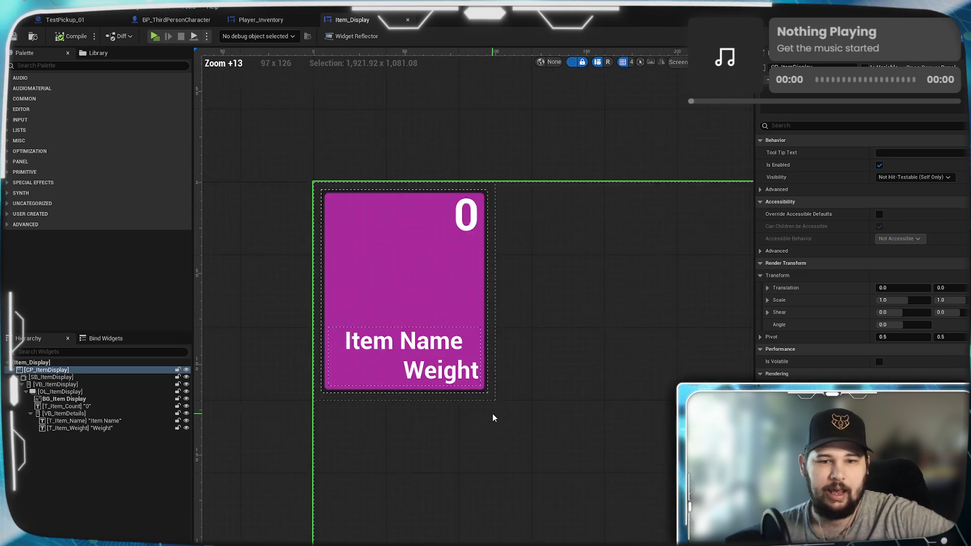
pyautogui.scroll(-3, 494, 418)
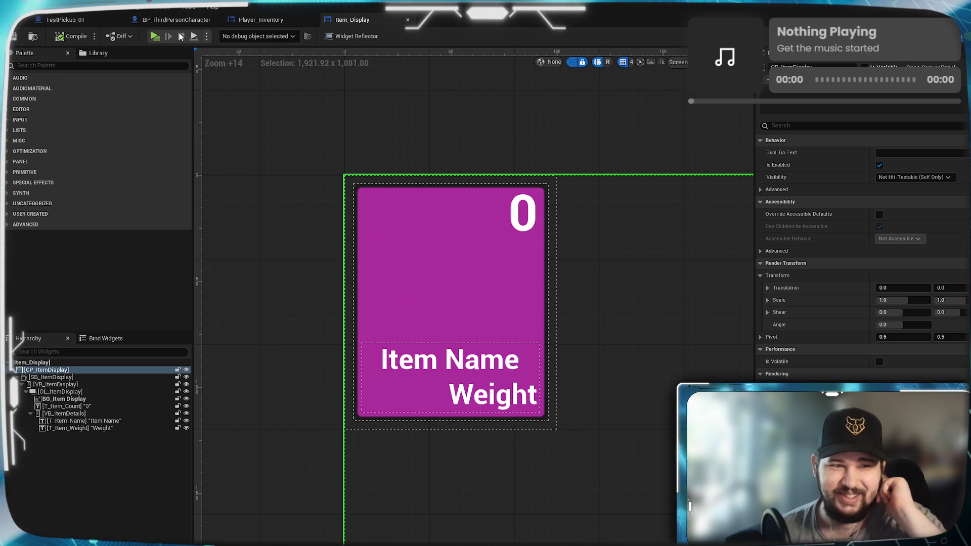
pyautogui.click(159, 39)
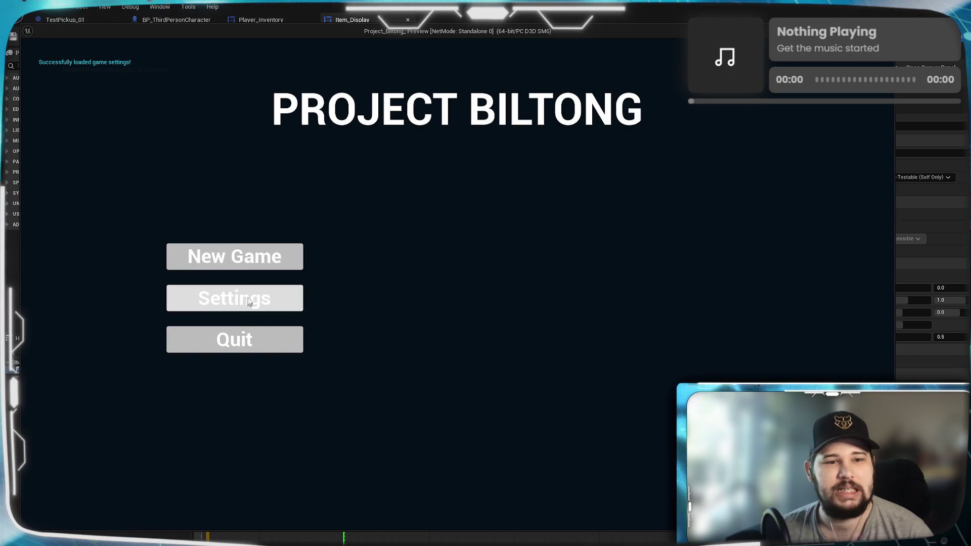
# - Start a New Game, walk to the pickups and collect them, then open the Start menu
pyautogui.click(248, 260)
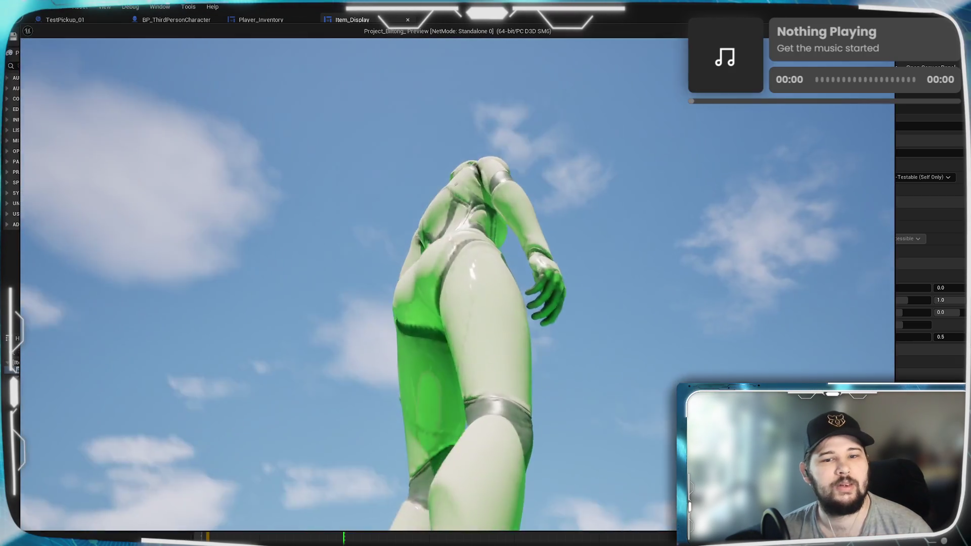
pyautogui.press('w')
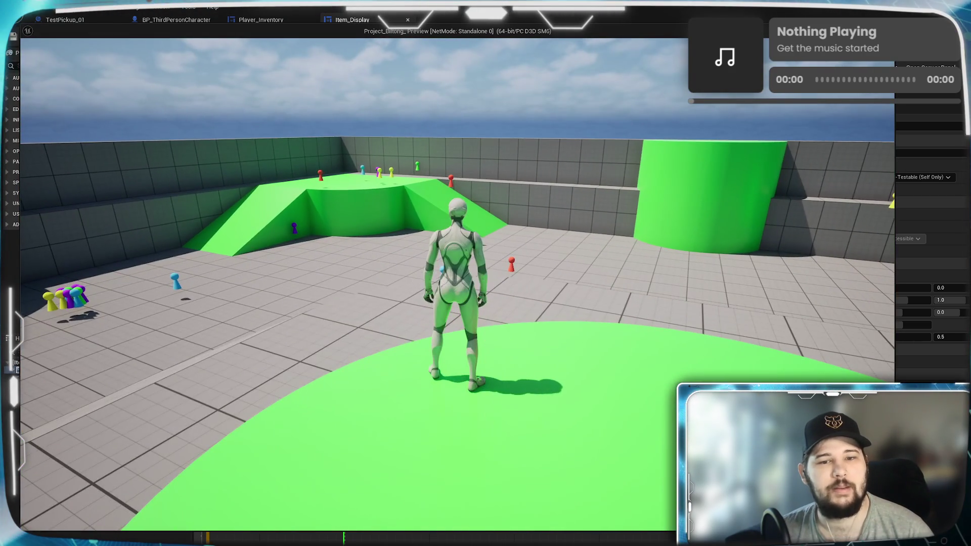
pyautogui.press('w')
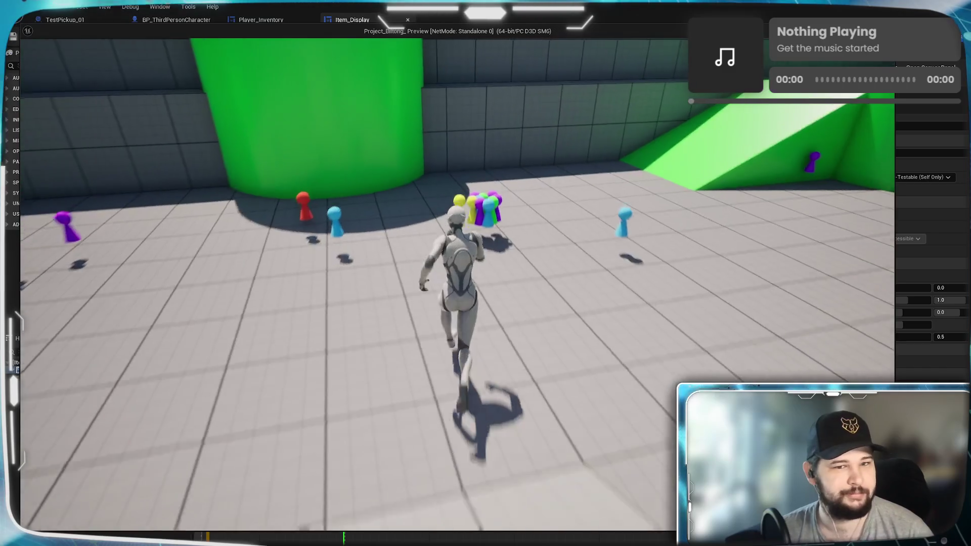
pyautogui.press('e')
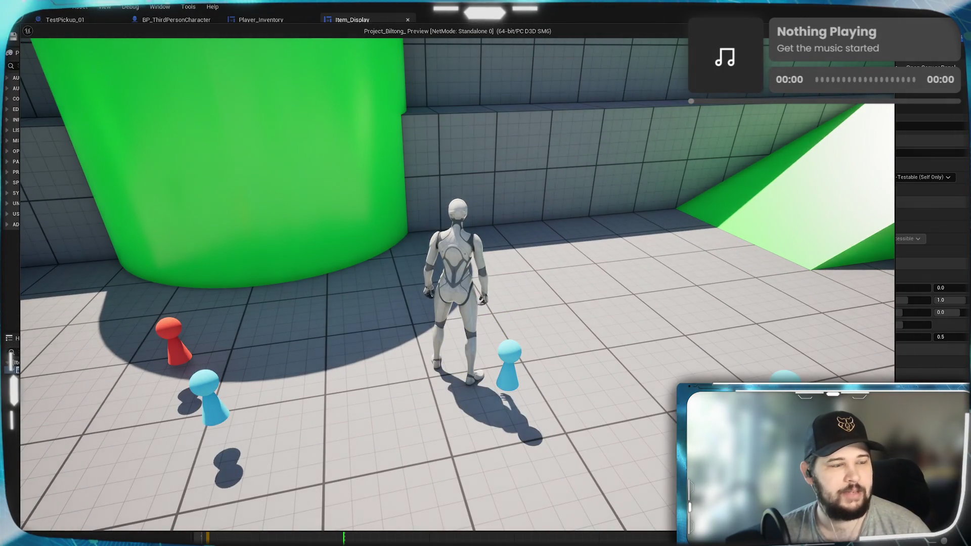
pyautogui.press('s')
pyautogui.press('super')
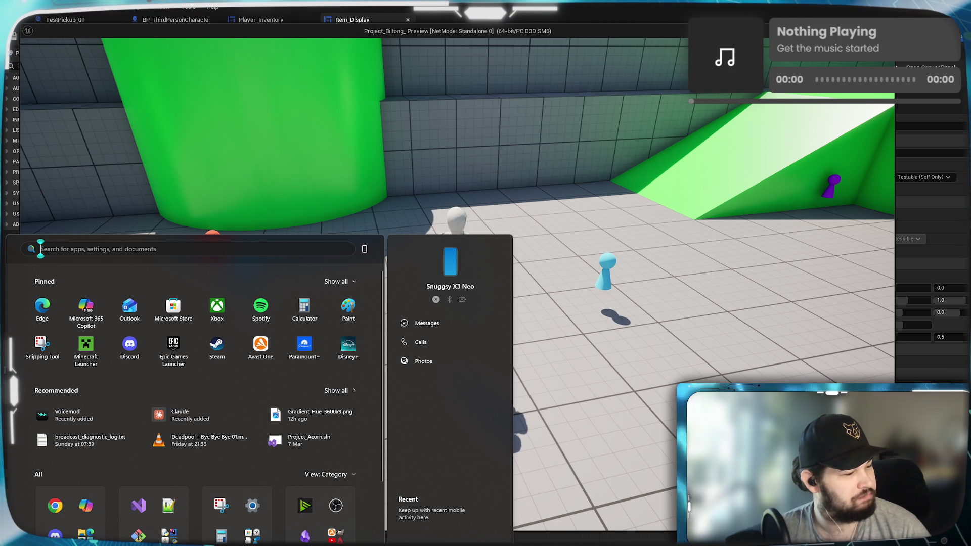
# - Close the Start menu to return to the running Project Biltong preview
pyautogui.press('Escape')
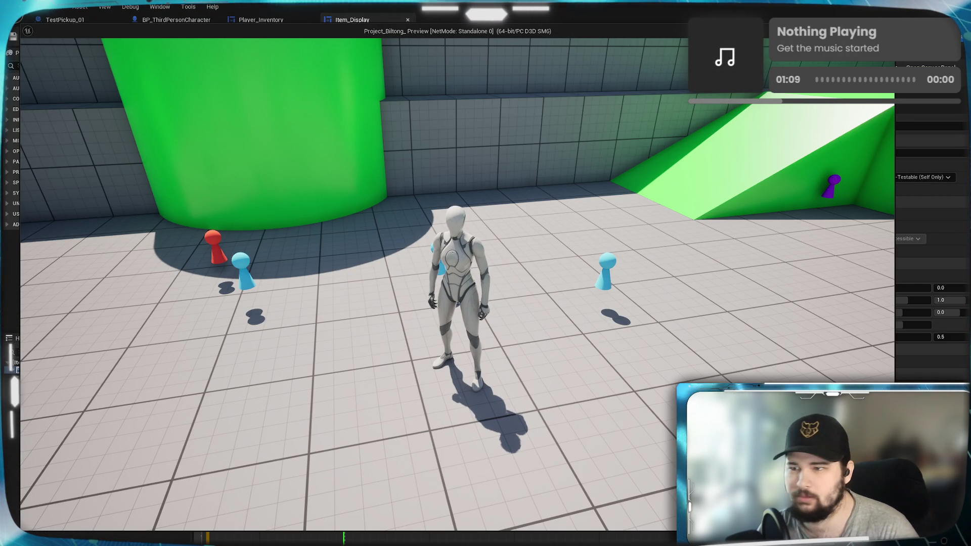
pyautogui.click(80, 484)
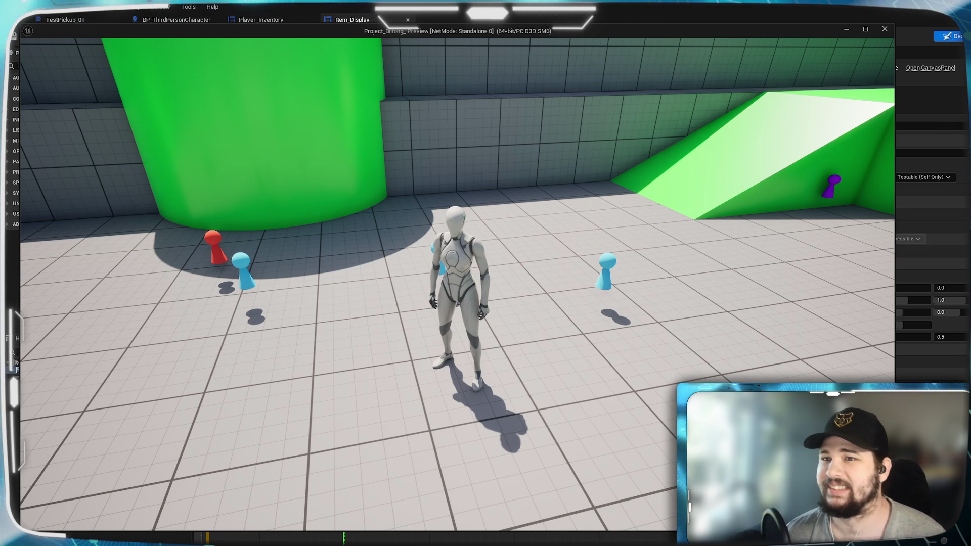
# - Walk the character across the level to the green ramp and open the inventory panel
pyautogui.click(617, 199)
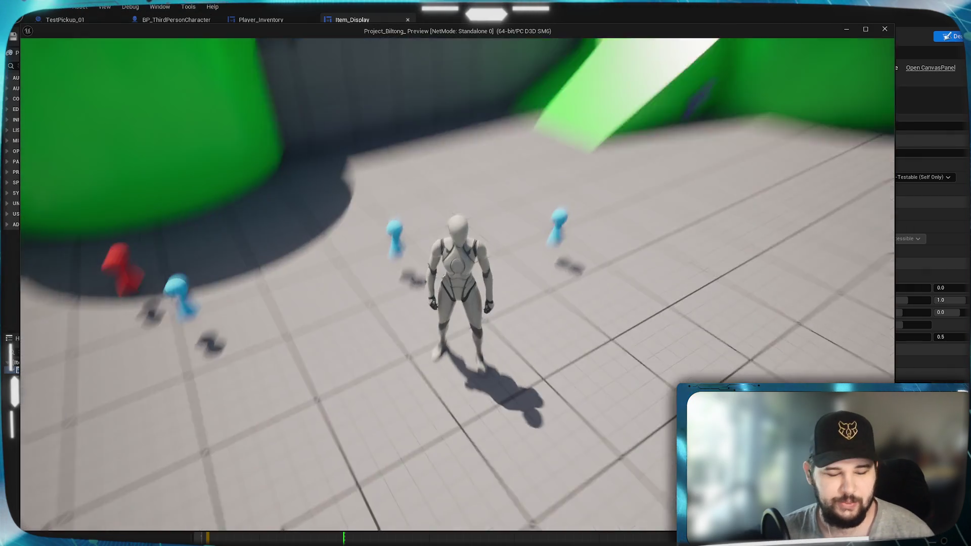
pyautogui.press('w')
pyautogui.press('w')
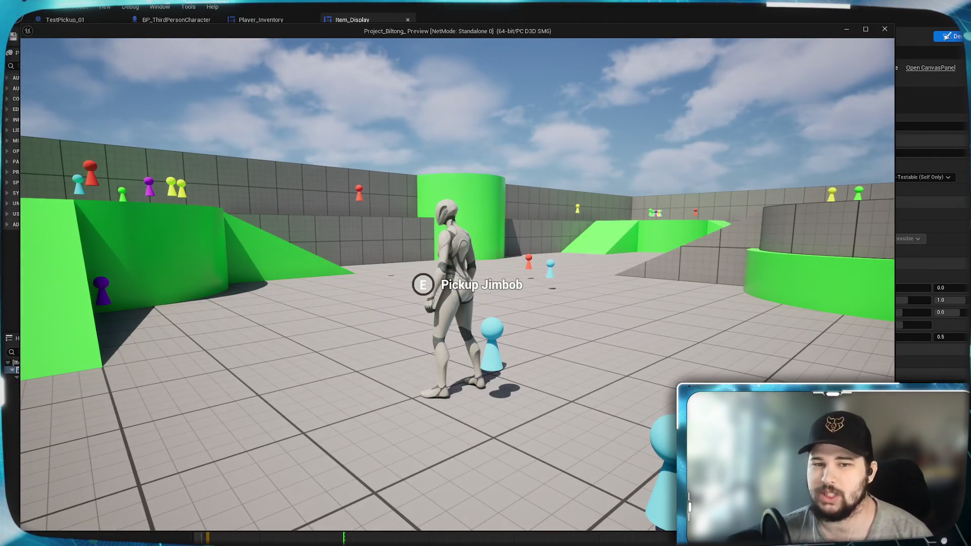
pyautogui.press('e')
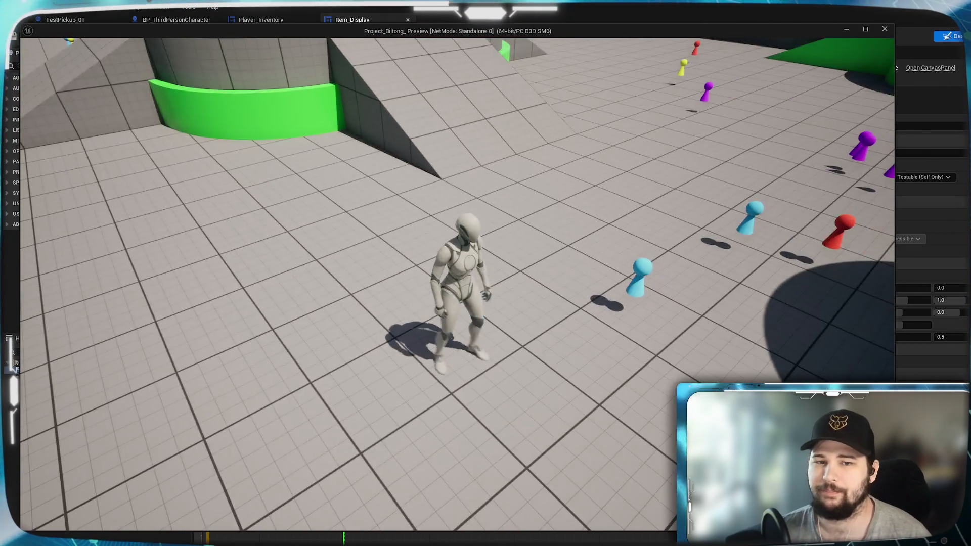
pyautogui.press('w')
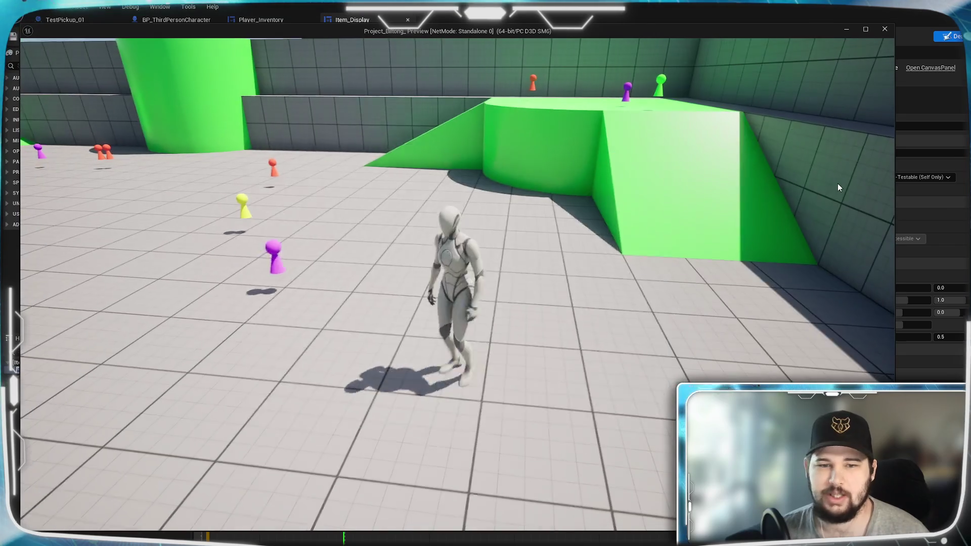
pyautogui.press('i')
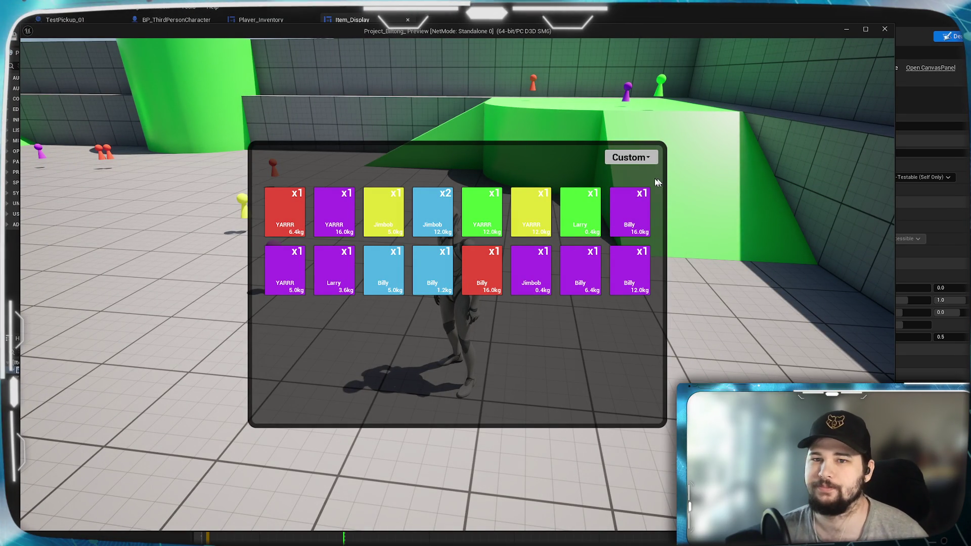
# - In the running game, sort the inventory by Weight, then by Quantity, and stop the preview
pyautogui.click(645, 159)
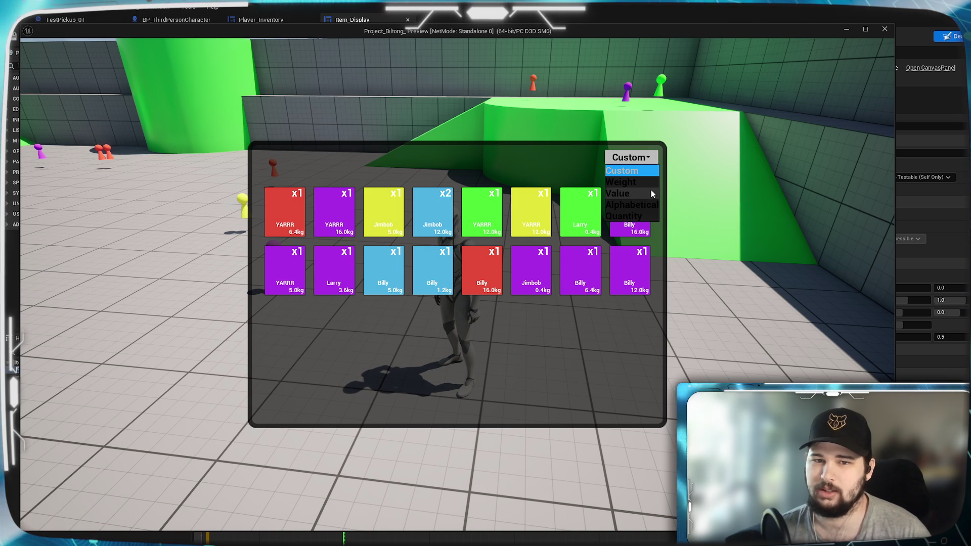
pyautogui.click(640, 161)
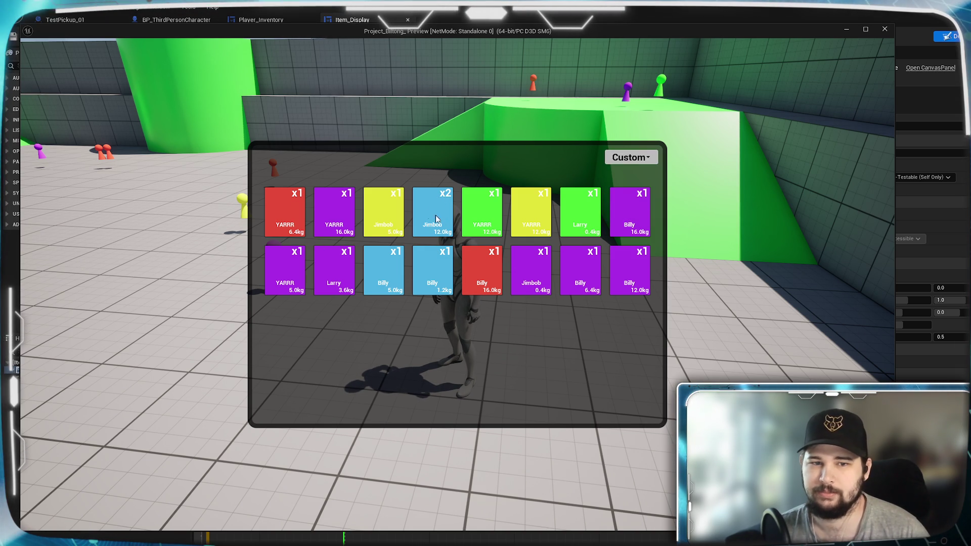
pyautogui.click(645, 152)
pyautogui.click(637, 186)
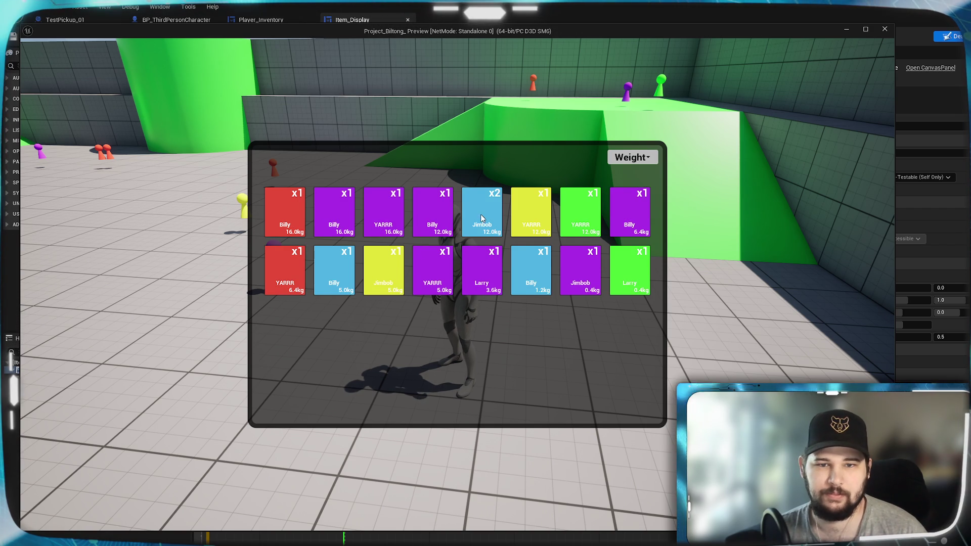
pyautogui.click(623, 158)
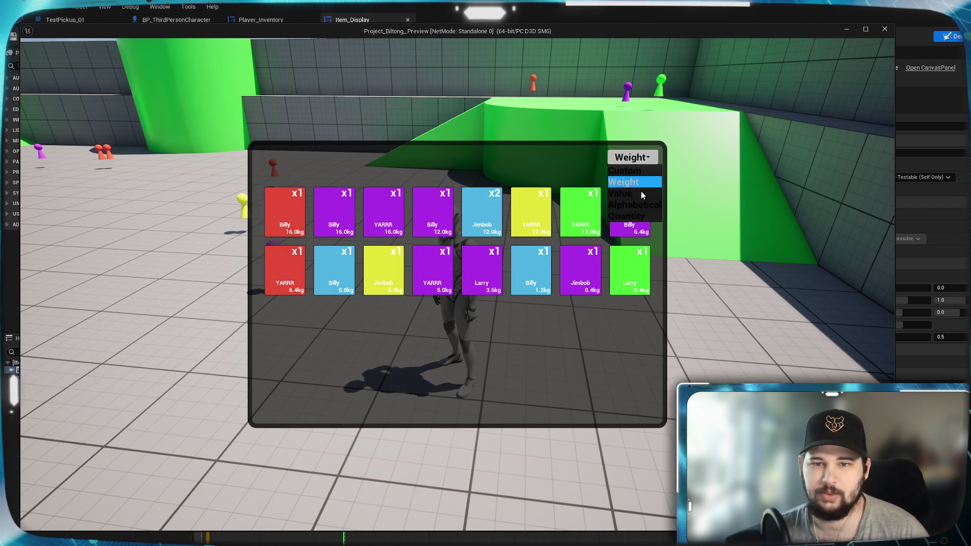
pyautogui.click(631, 217)
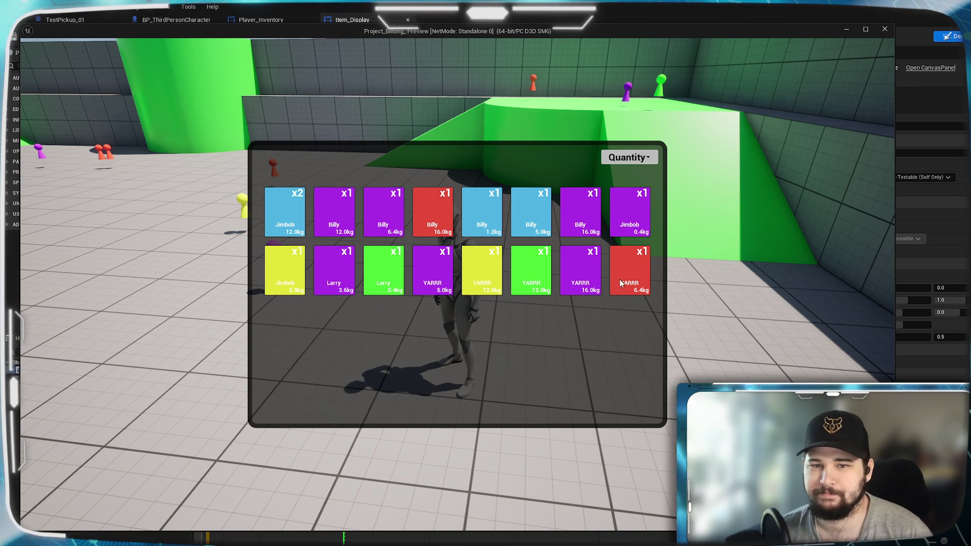
pyautogui.press('Escape')
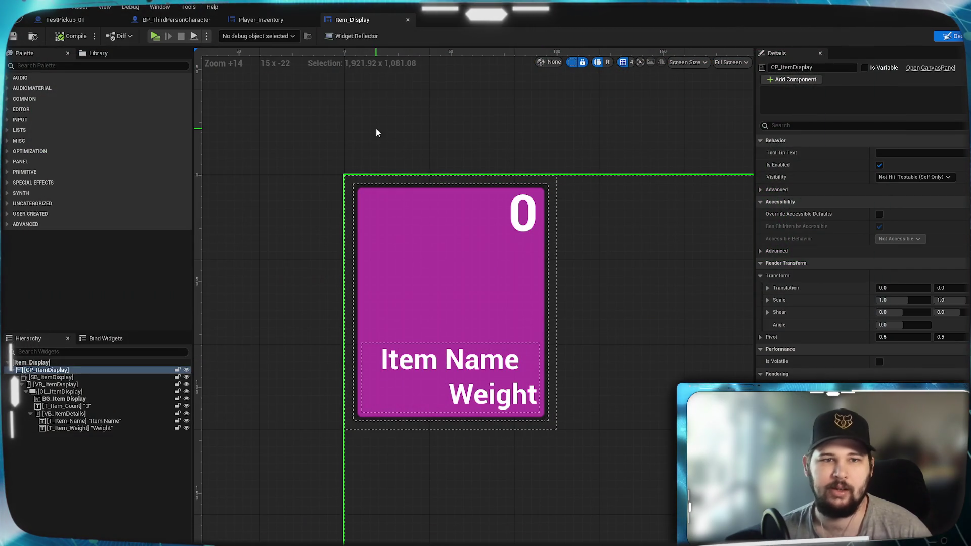
# - Switch to the Player_Inventory widget and select the CB_SortingOptions dropdown to inspect its details
pyautogui.moveTo(351, 124)
pyautogui.mouseDown()
pyautogui.moveTo(340, 152)
pyautogui.moveTo(263, 92)
pyautogui.mouseUp()
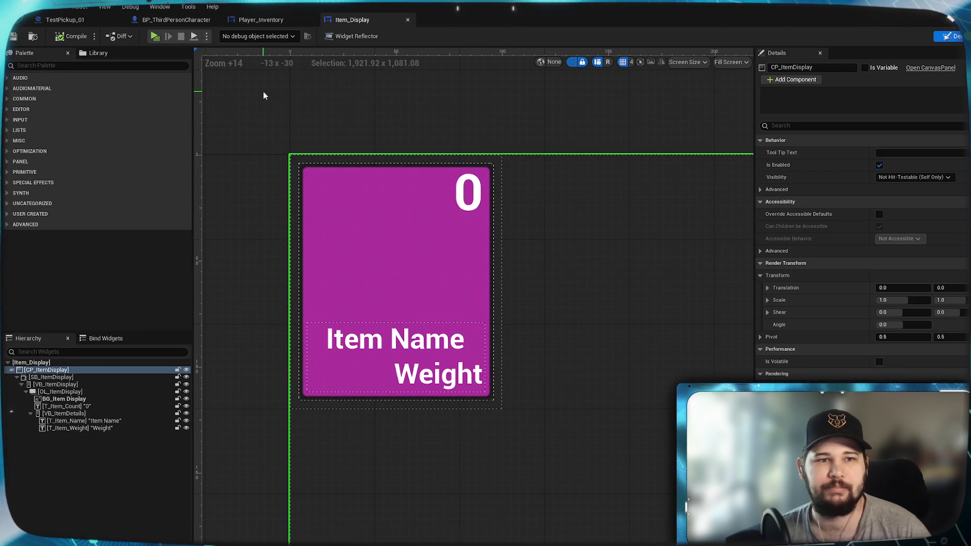
pyautogui.click(266, 20)
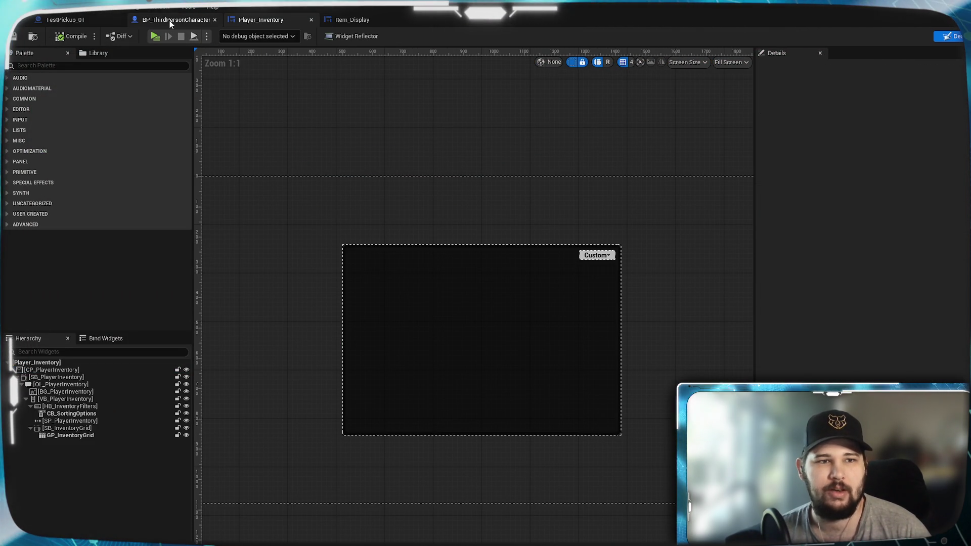
pyautogui.click(600, 256)
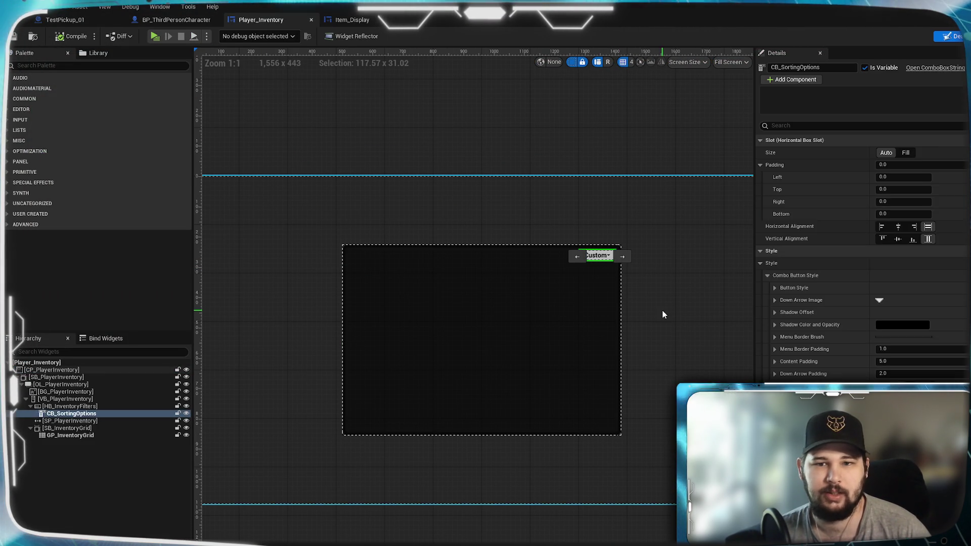
pyautogui.scroll(-1, 860, 253)
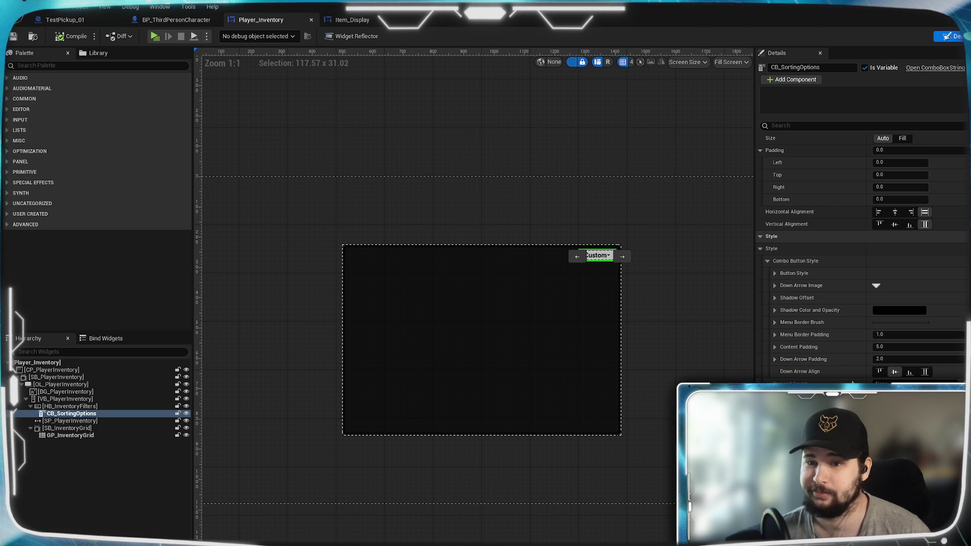
pyautogui.scroll(1, 837, 343)
pyautogui.scroll(10, 596, 263)
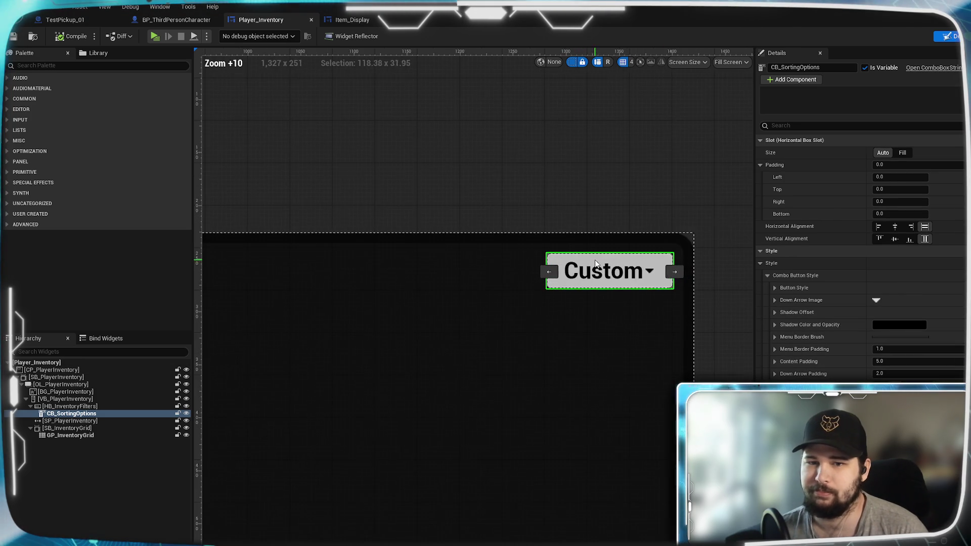
pyautogui.scroll(4, 596, 263)
pyautogui.scroll(-1, 568, 360)
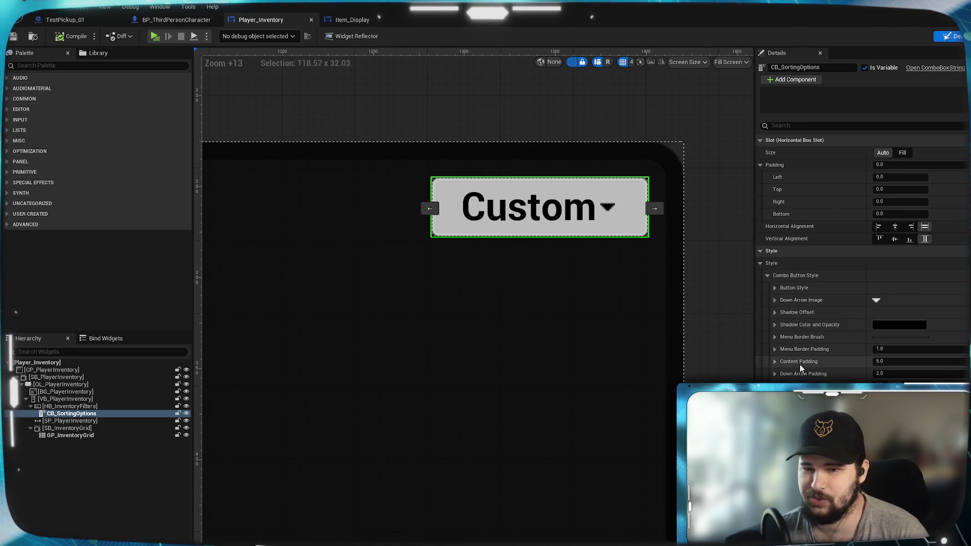
pyautogui.scroll(-15, 801, 367)
pyautogui.scroll(-8, 800, 364)
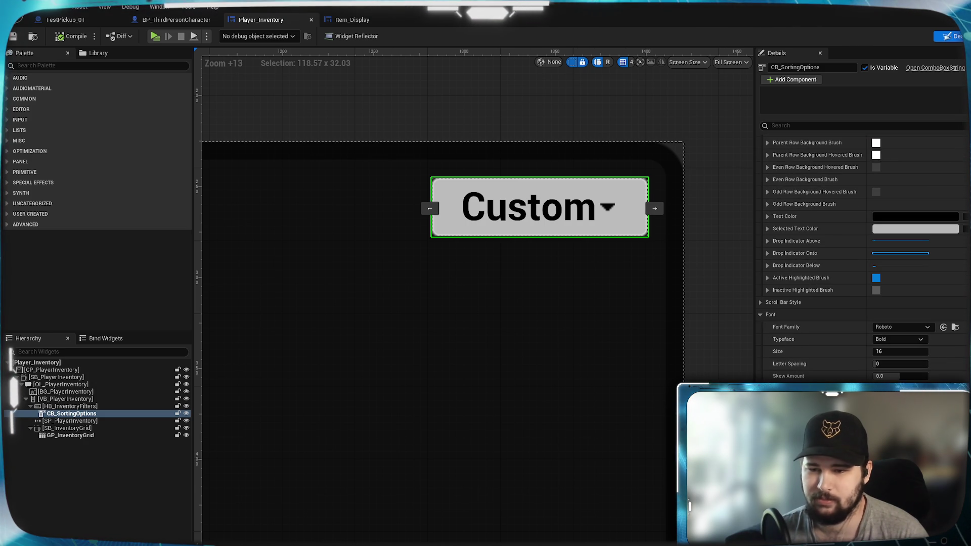
pyautogui.scroll(8, 799, 364)
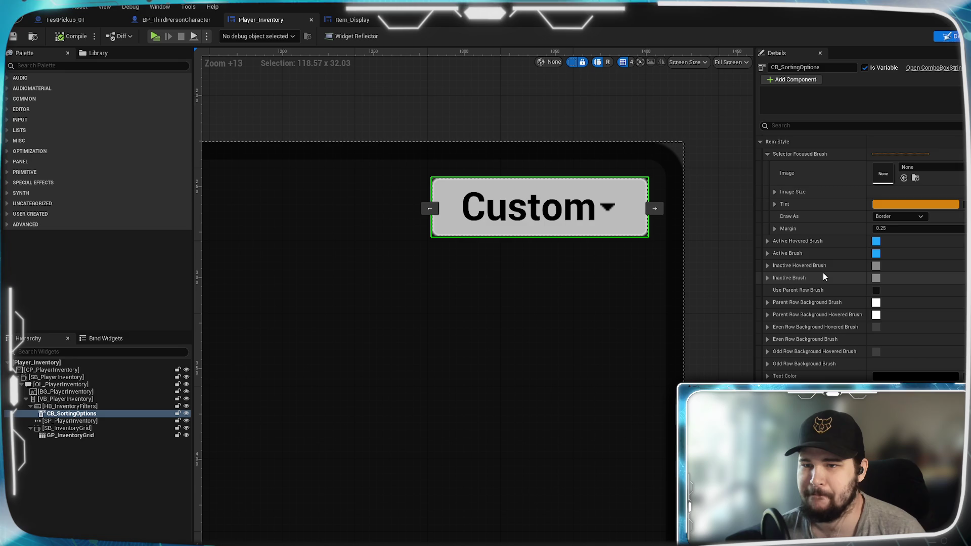
pyautogui.scroll(2, 824, 276)
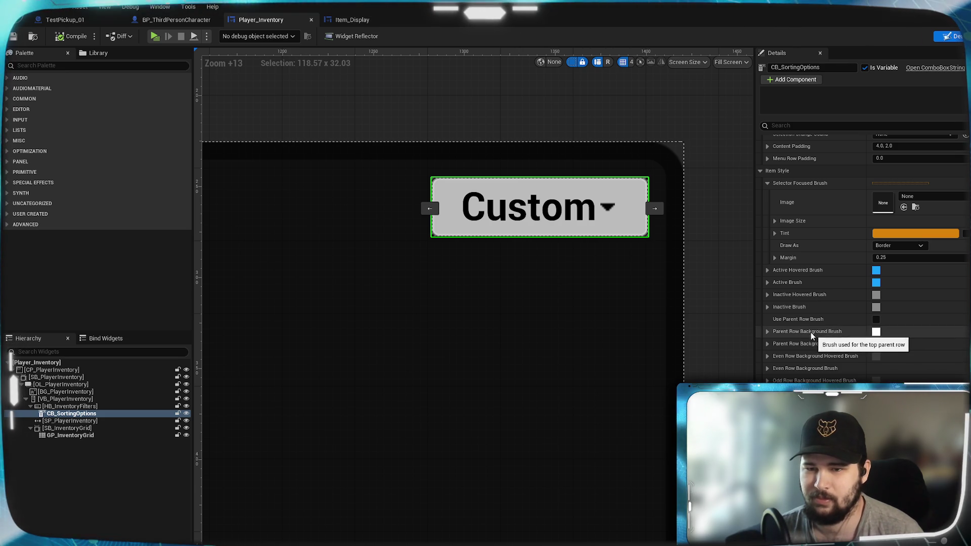
# - Turn on Use Parent Row Brush for the sorting dropdown and launch the standalone game preview
pyautogui.click(768, 333)
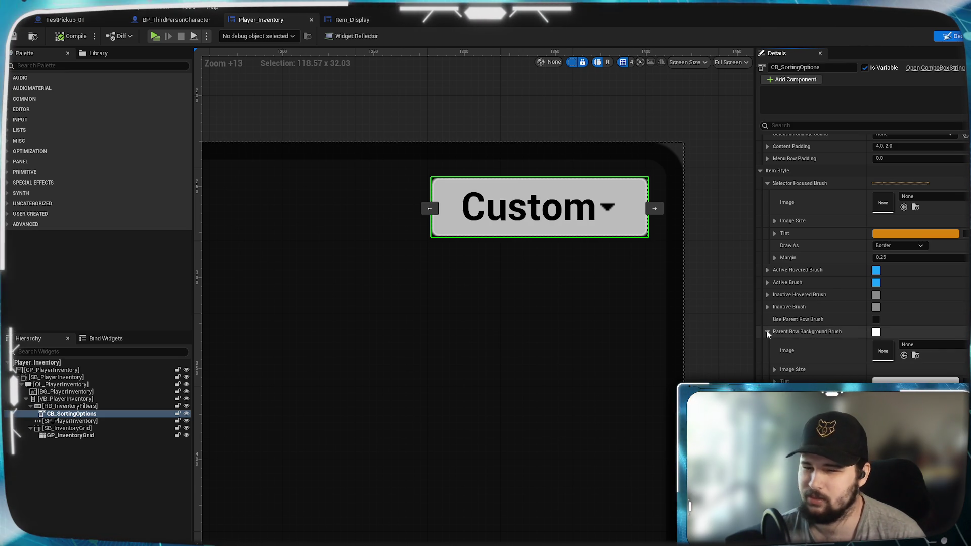
pyautogui.click(767, 333)
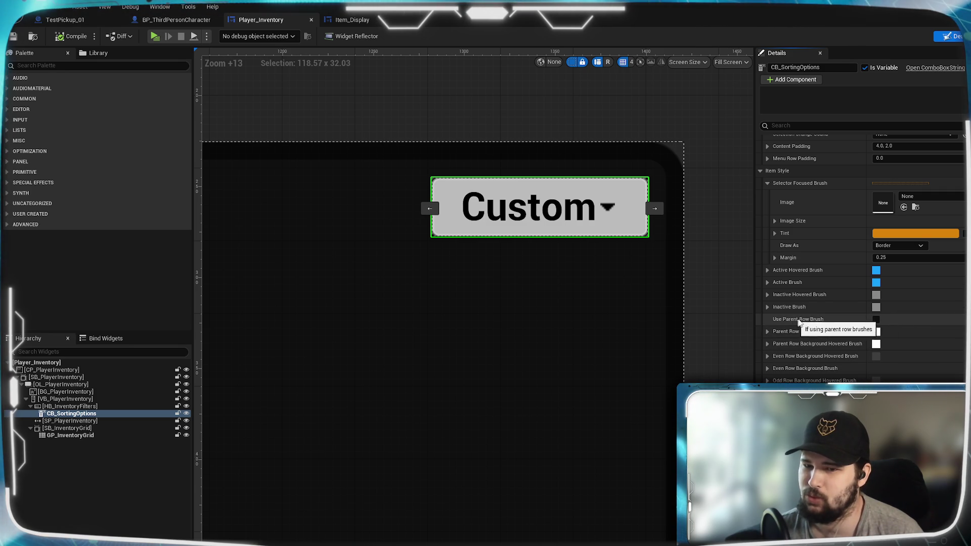
pyautogui.click(877, 320)
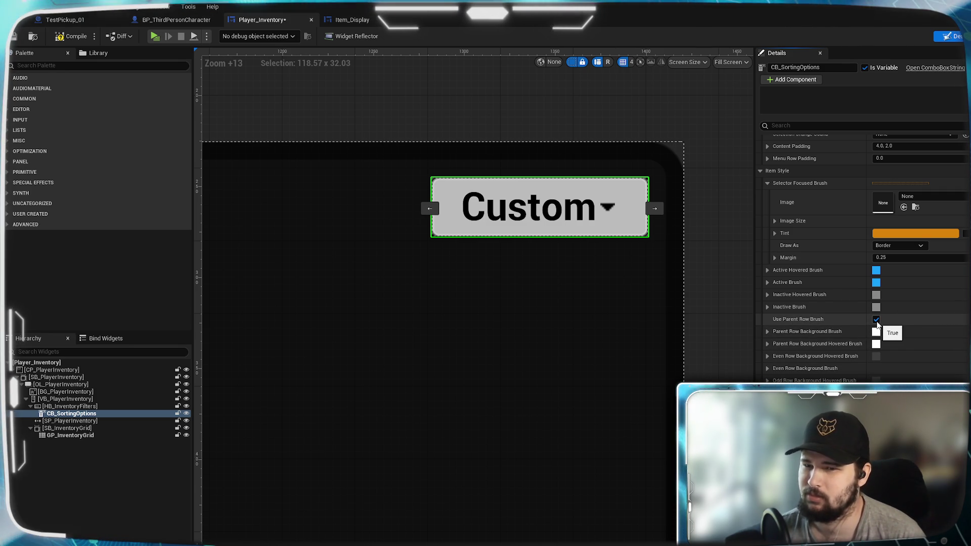
pyautogui.click(155, 37)
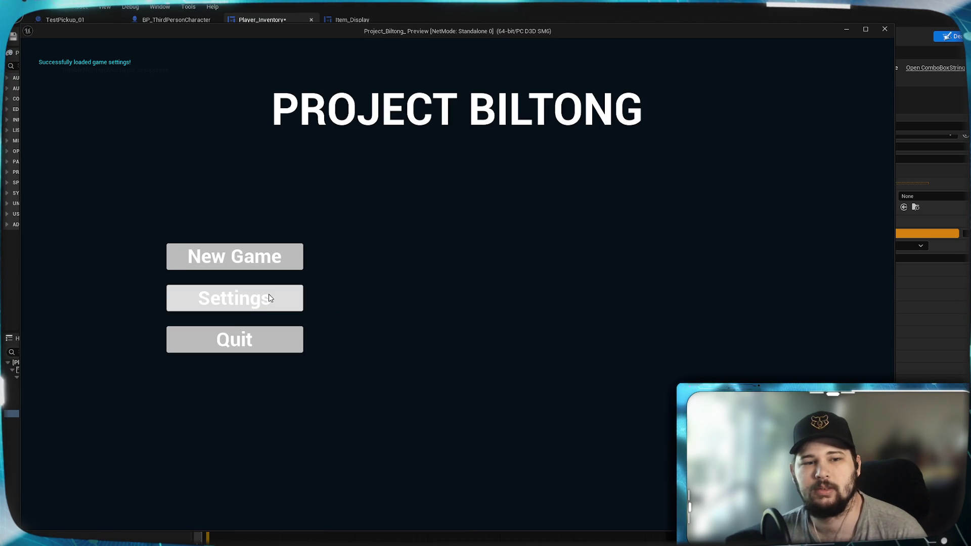
# - Check Settings, start a New Game, open the inventory and its sort list, then stop the preview
pyautogui.click(268, 298)
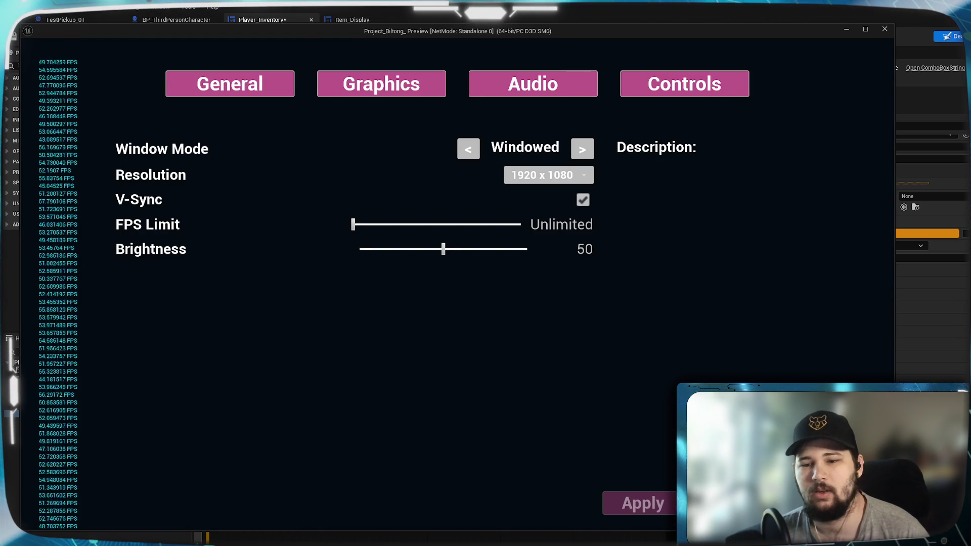
pyautogui.press('Escape')
pyautogui.click(235, 256)
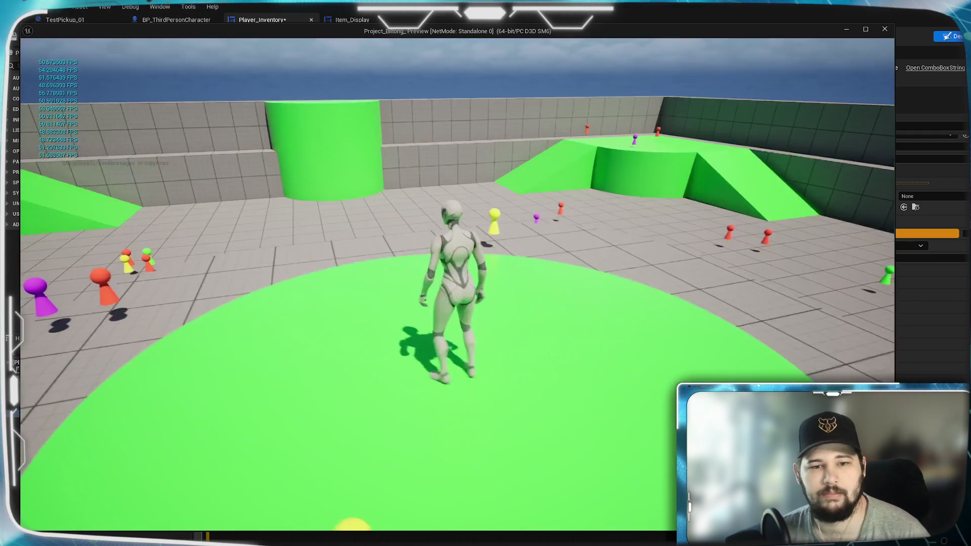
pyautogui.press('i')
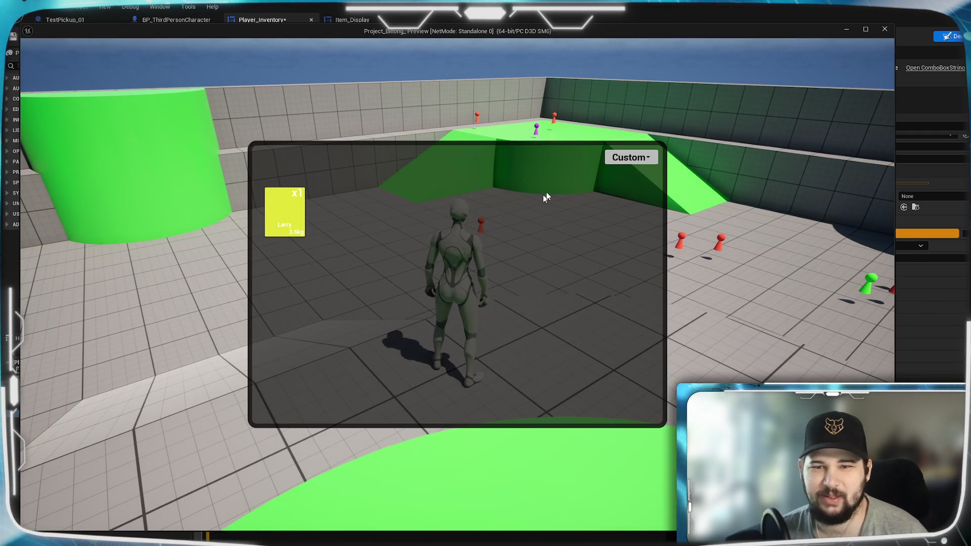
pyautogui.click(630, 157)
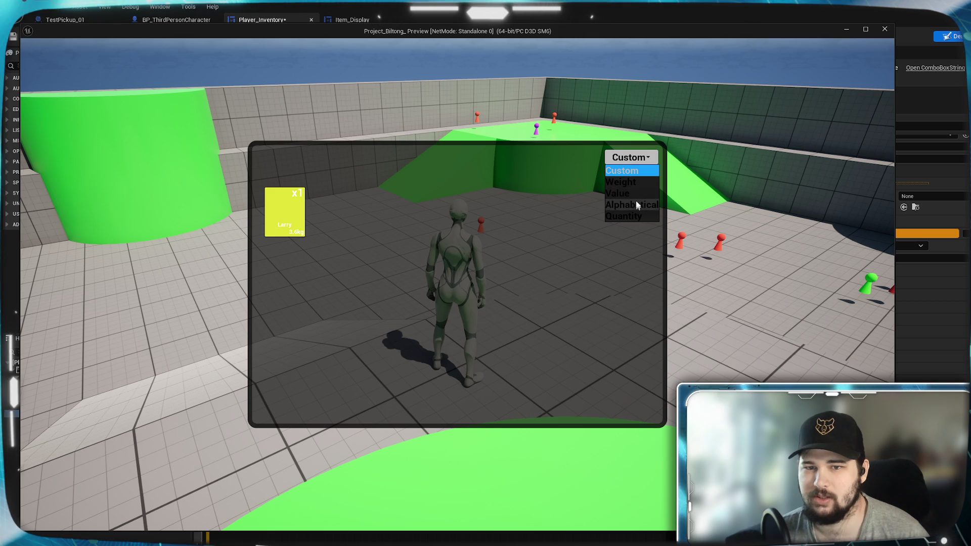
pyautogui.click(647, 217)
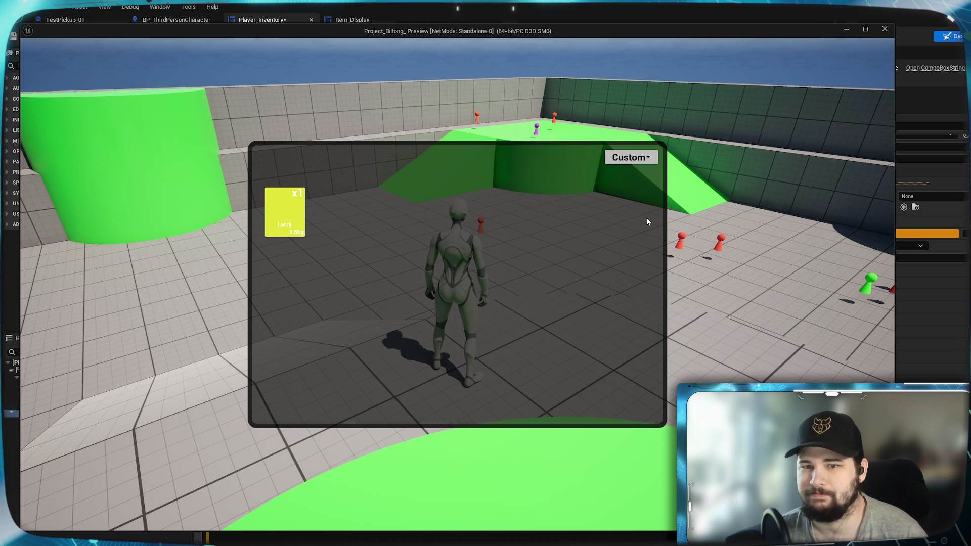
pyautogui.press('Escape')
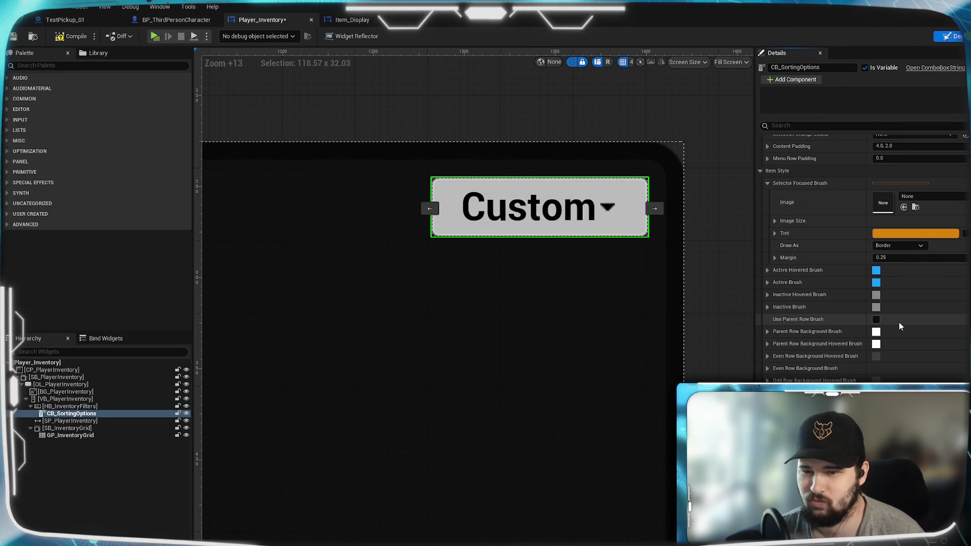
# - Turn off Use Parent Row Brush, expand Even Row Background Brush, and compile the widget
pyautogui.click(876, 319)
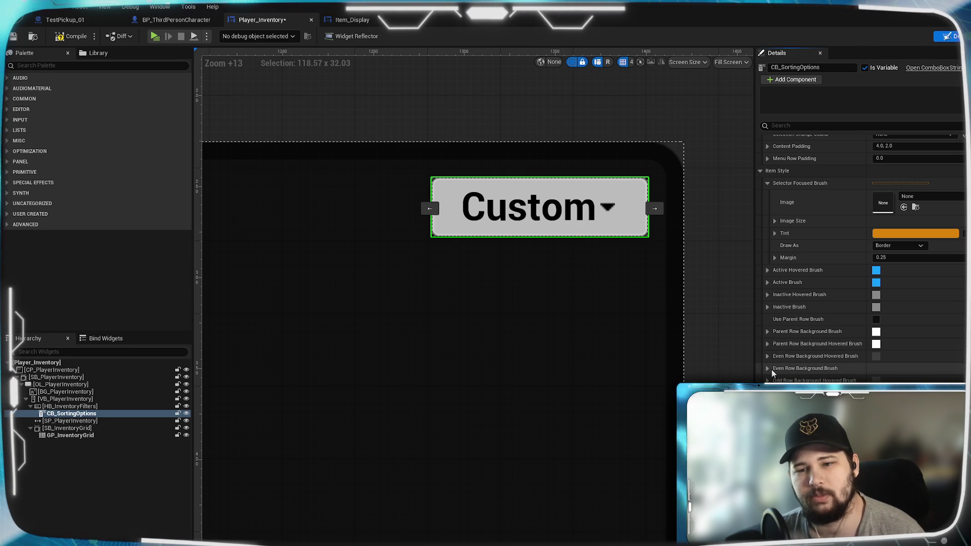
pyautogui.click(768, 368)
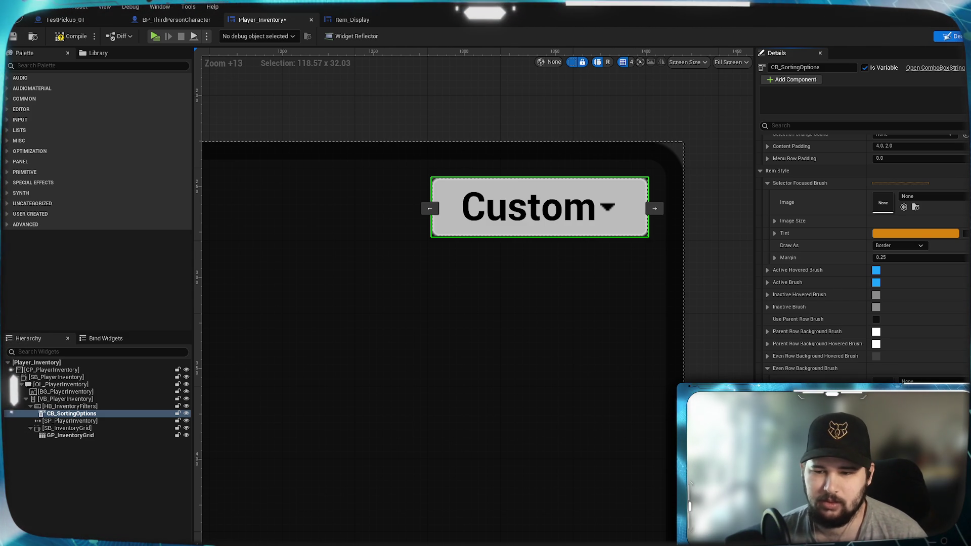
pyautogui.click(71, 36)
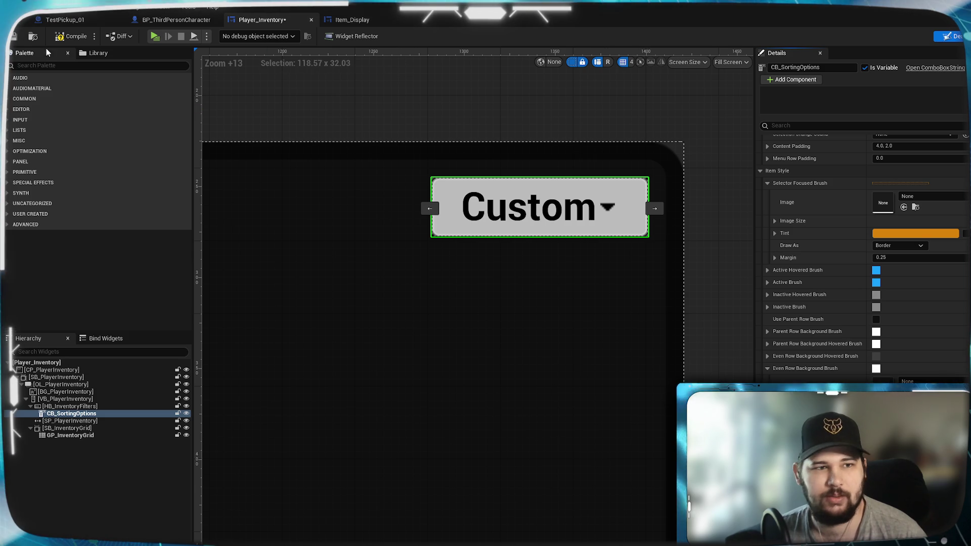
# - Relaunch the standalone preview, glance at Settings, and close the preview
pyautogui.click(156, 36)
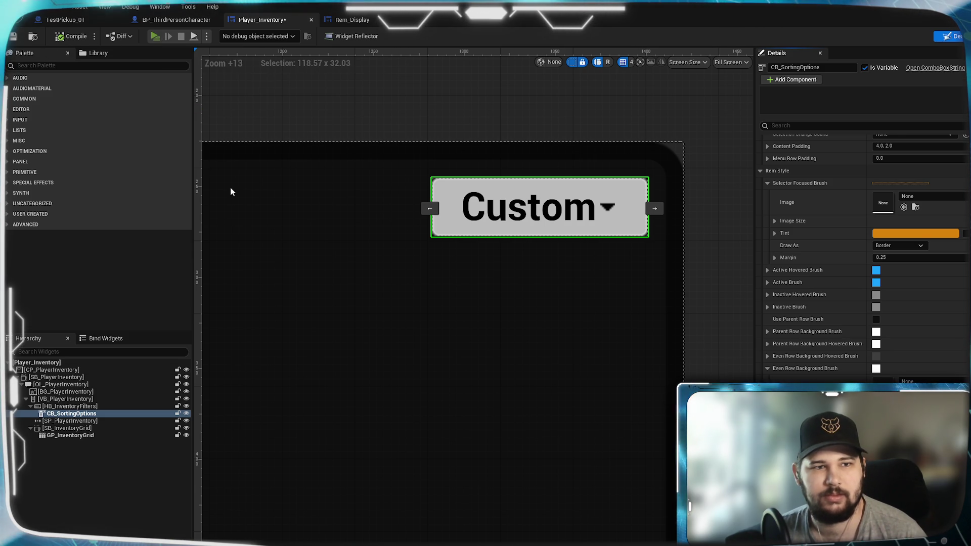
pyautogui.click(277, 301)
pyautogui.press('Escape')
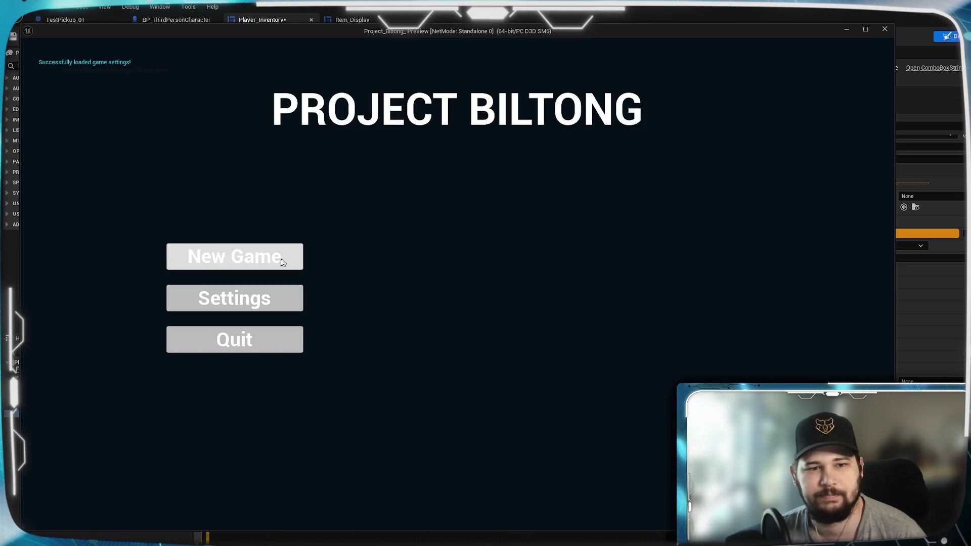
# - Start a New Game, open the inventory's sort list with alternating rows, then end the preview
pyautogui.click(235, 256)
pyautogui.press('i')
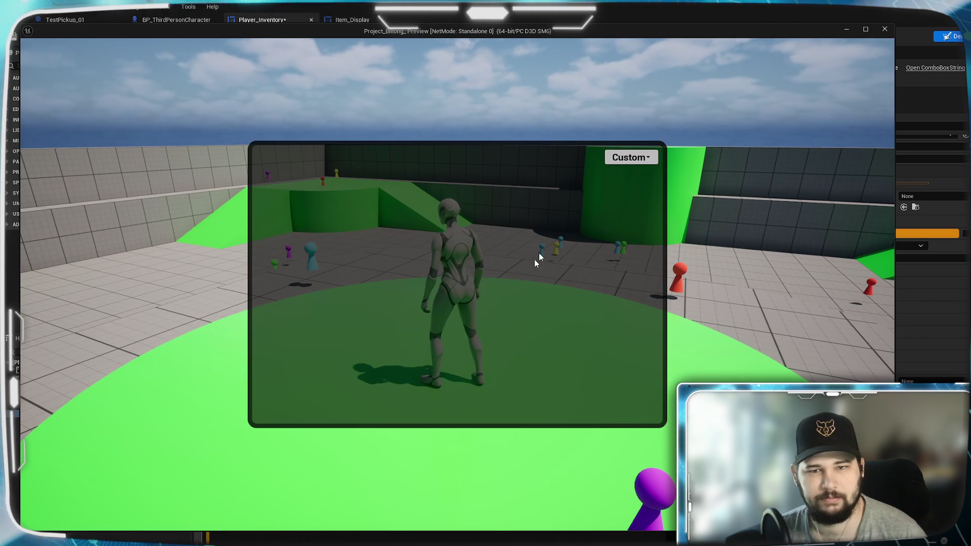
pyautogui.click(646, 157)
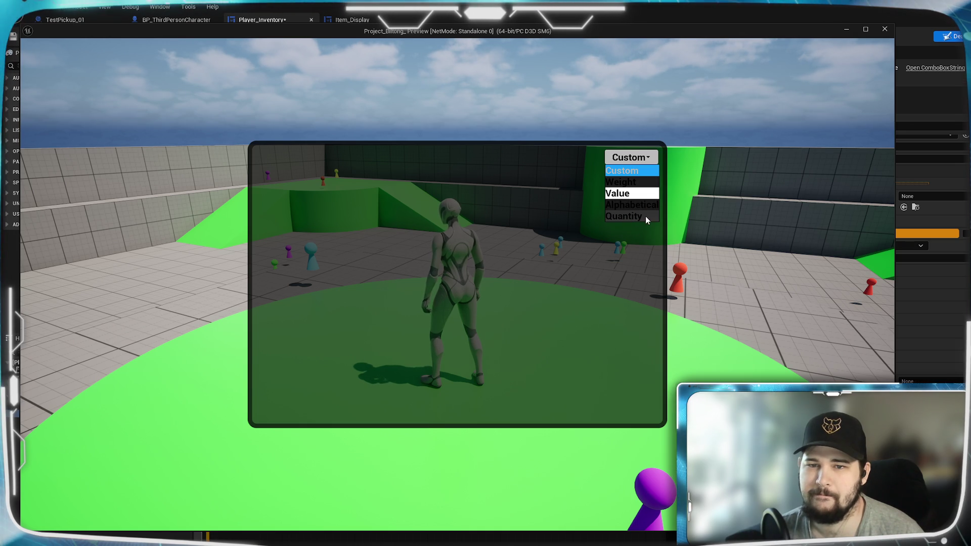
pyautogui.click(703, 160)
pyautogui.press('Escape')
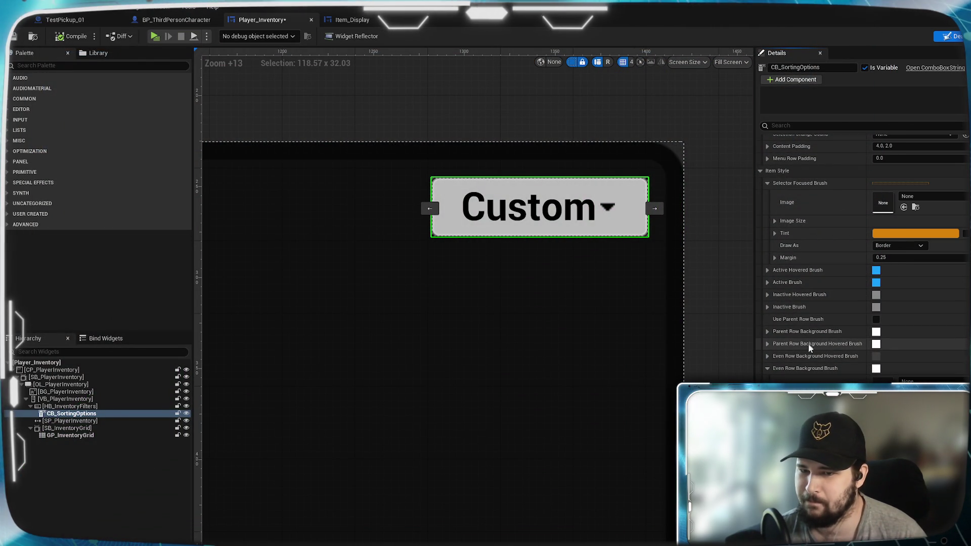
# - Collapse Even Row Background Brush and expand Even Row Background Hovered Brush in Details
pyautogui.click(768, 369)
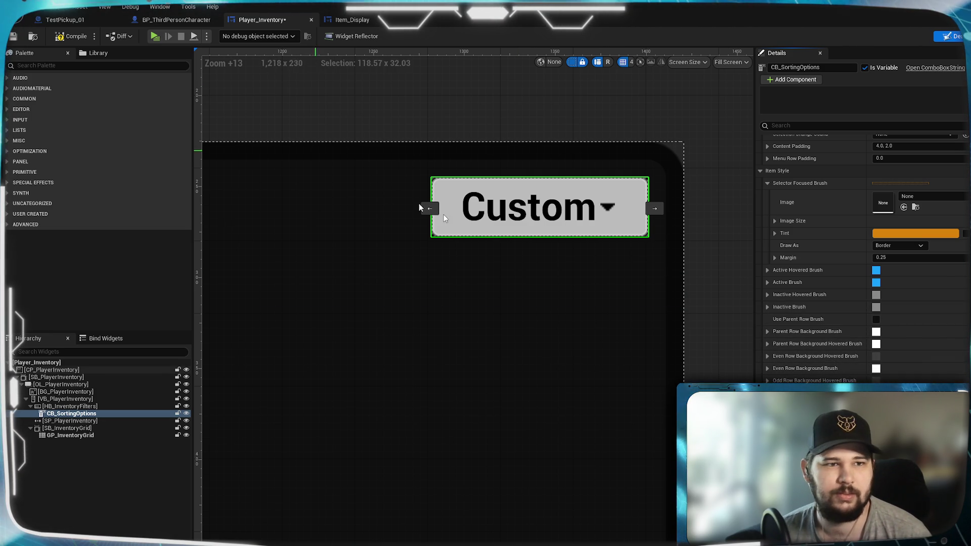
pyautogui.click(768, 356)
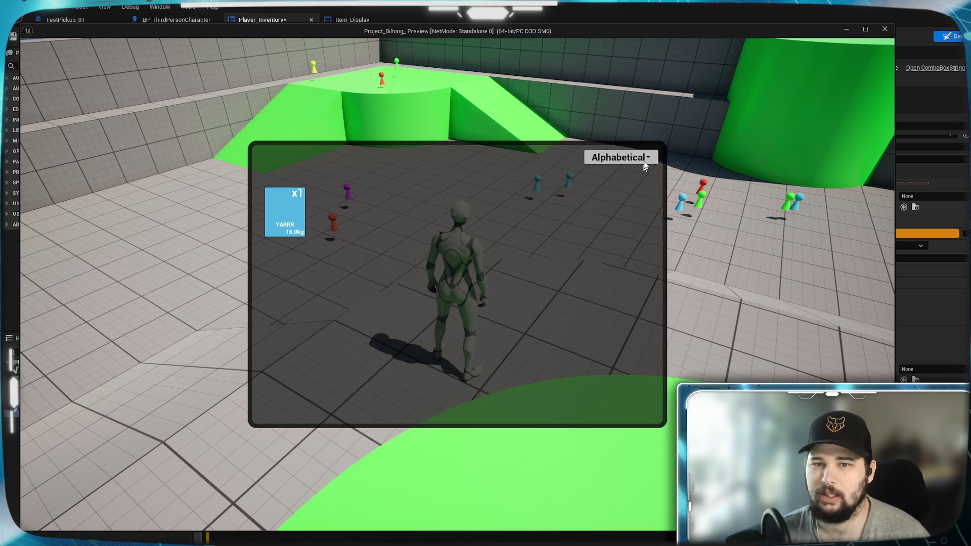
# - Sort the in-game inventory by Weight, then by Quantity, and end the preview
pyautogui.click(647, 161)
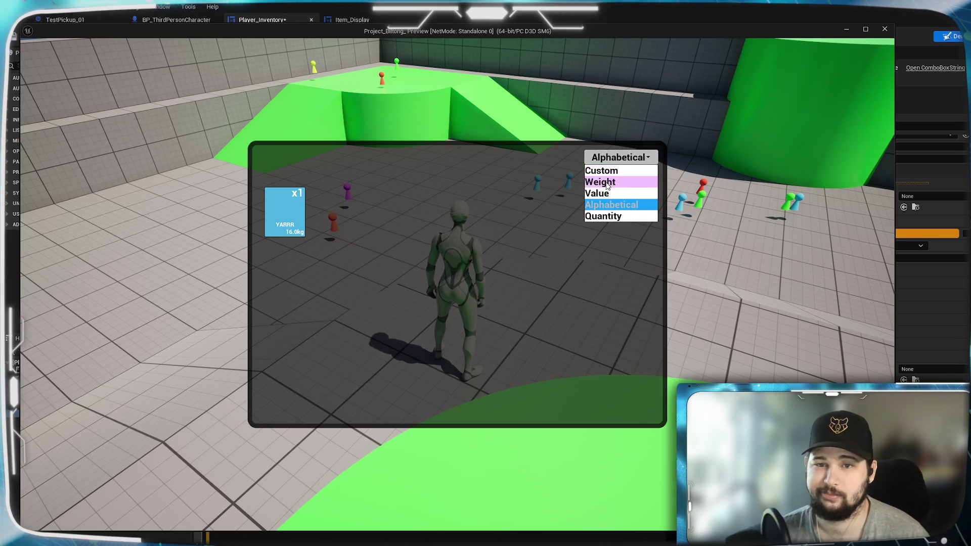
pyautogui.click(608, 181)
pyautogui.click(652, 160)
pyautogui.click(637, 217)
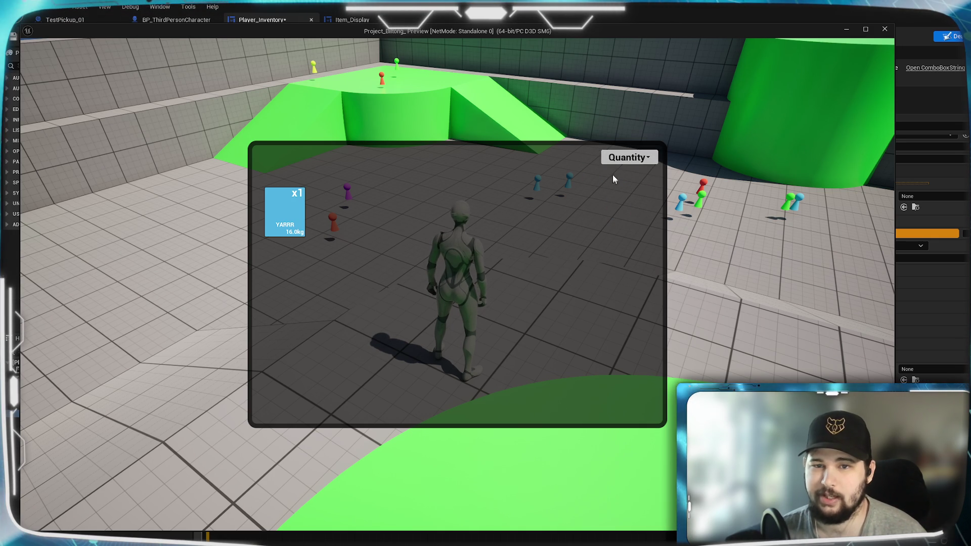
pyautogui.press('Escape')
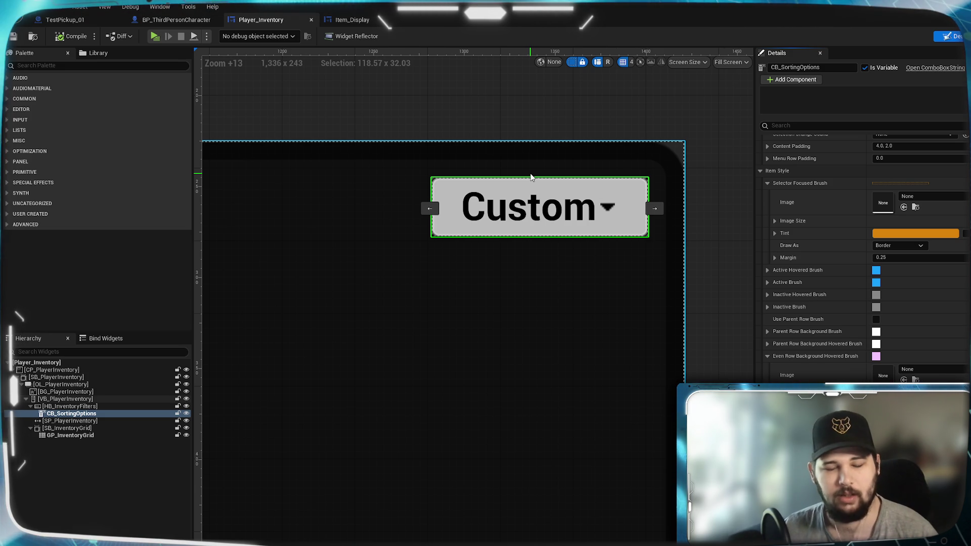
# - Recentre the inventory panel, then look over the Player_Inventory EventGraph
pyautogui.scroll(2, 542, 314)
pyautogui.scroll(-8, 451, 286)
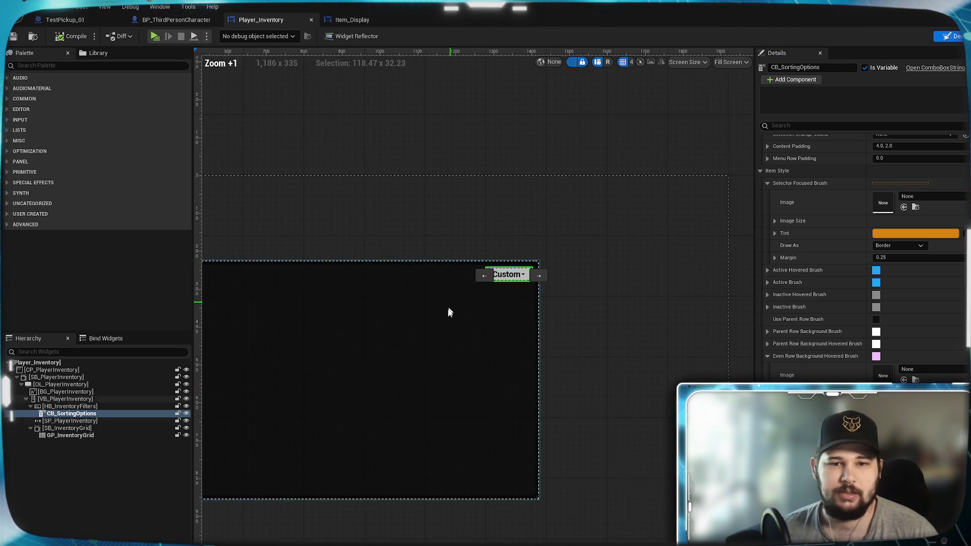
pyautogui.scroll(-1, 601, 334)
pyautogui.scroll(3, 495, 340)
pyautogui.scroll(-1, 440, 324)
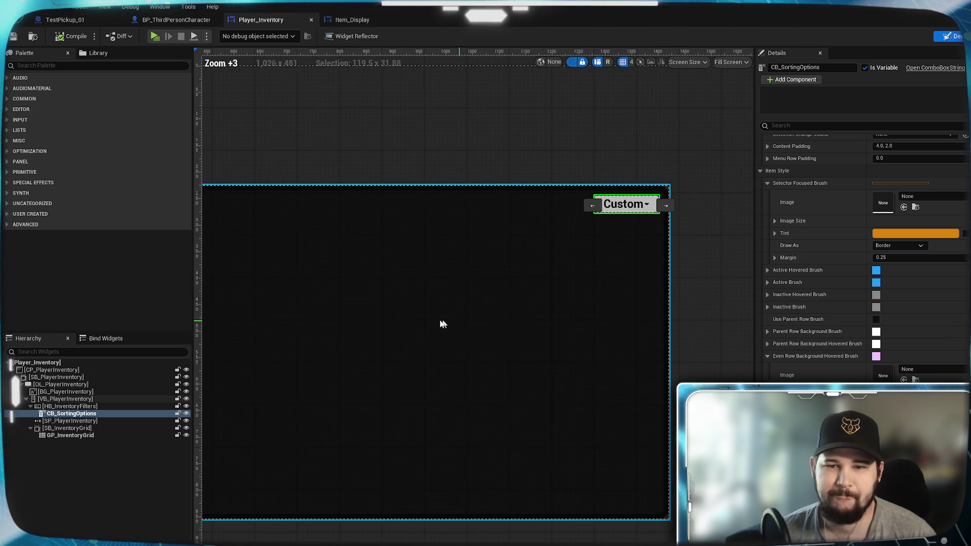
pyautogui.moveTo(441, 324); pyautogui.dragTo(505, 286)
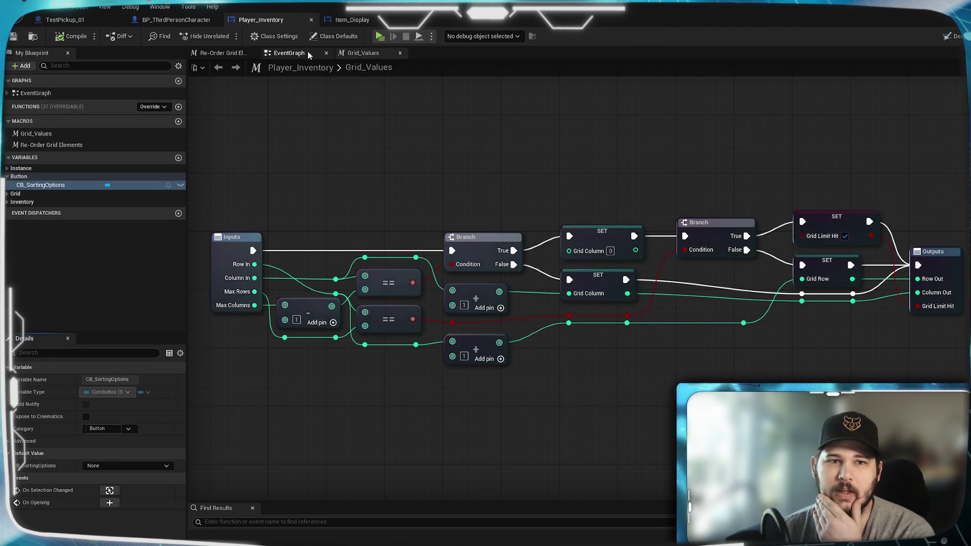
pyautogui.click(306, 53)
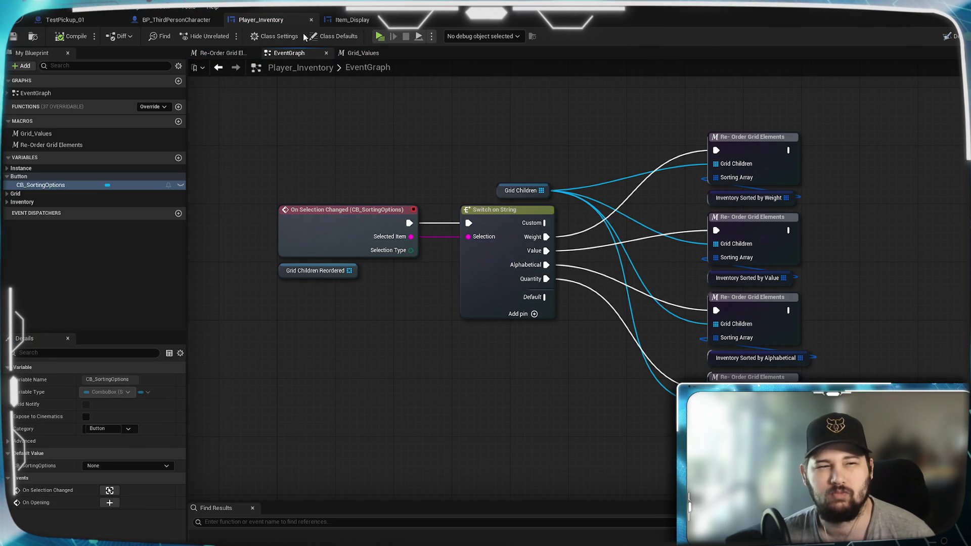
pyautogui.scroll(-5, 396, 160)
pyautogui.scroll(3, 396, 160)
pyautogui.moveTo(396, 163); pyautogui.dragTo(454, 393)
pyautogui.scroll(-4, 563, 354)
pyautogui.scroll(4, 601, 337)
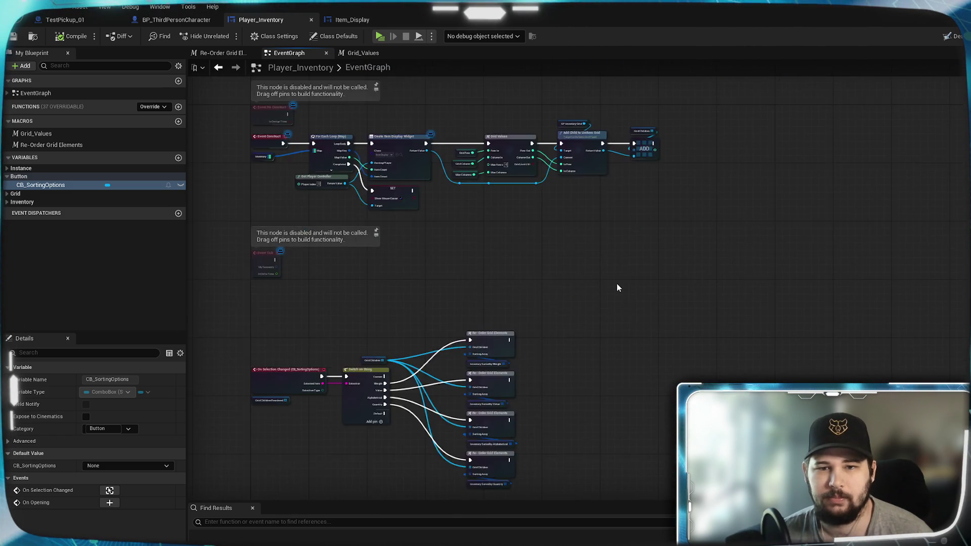
pyautogui.scroll(-1, 602, 269)
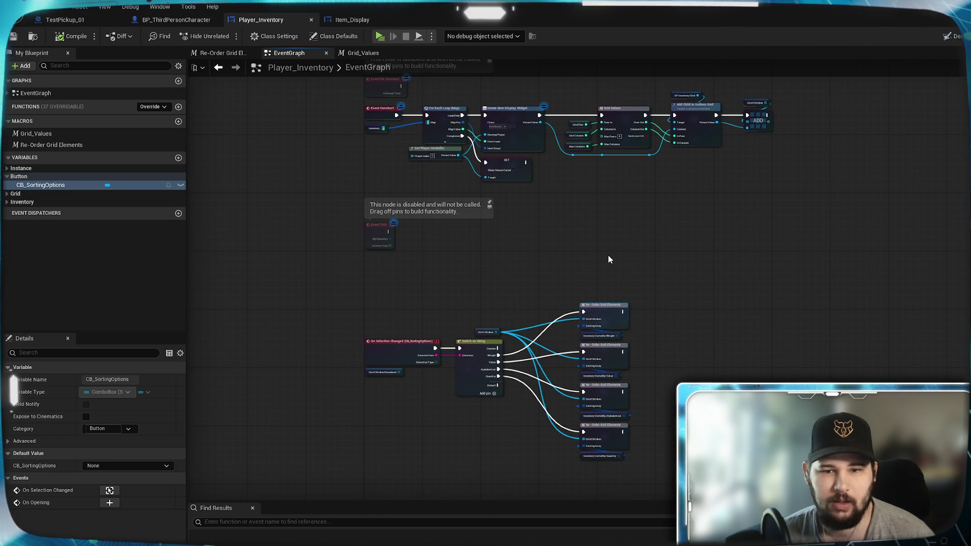
# - Review the Grid_Values and Re-Order Grid Elements macro graphs against the EventGraph, ending on Grid_Values
pyautogui.click(377, 53)
pyautogui.scroll(-2, 508, 200)
pyautogui.scroll(2, 509, 201)
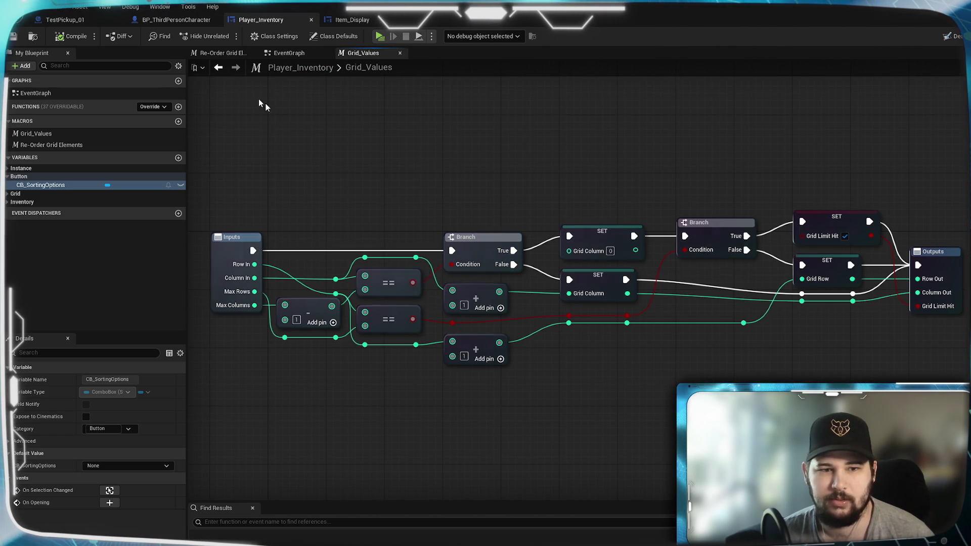
pyautogui.click(219, 53)
pyautogui.moveTo(766, 132)
pyautogui.mouseDown()
pyautogui.moveTo(192, 132)
pyautogui.moveTo(670, 134)
pyautogui.mouseUp()
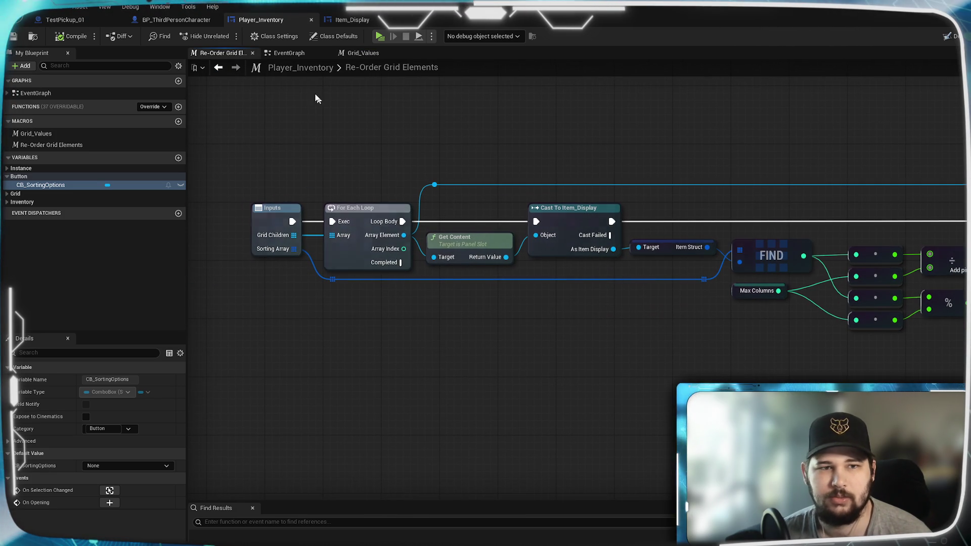
pyautogui.click(292, 53)
pyautogui.moveTo(532, 231)
pyautogui.mouseDown()
pyautogui.moveTo(518, 269)
pyautogui.moveTo(489, 262)
pyautogui.moveTo(308, 134)
pyautogui.moveTo(400, 162)
pyautogui.mouseUp()
pyautogui.click(220, 53)
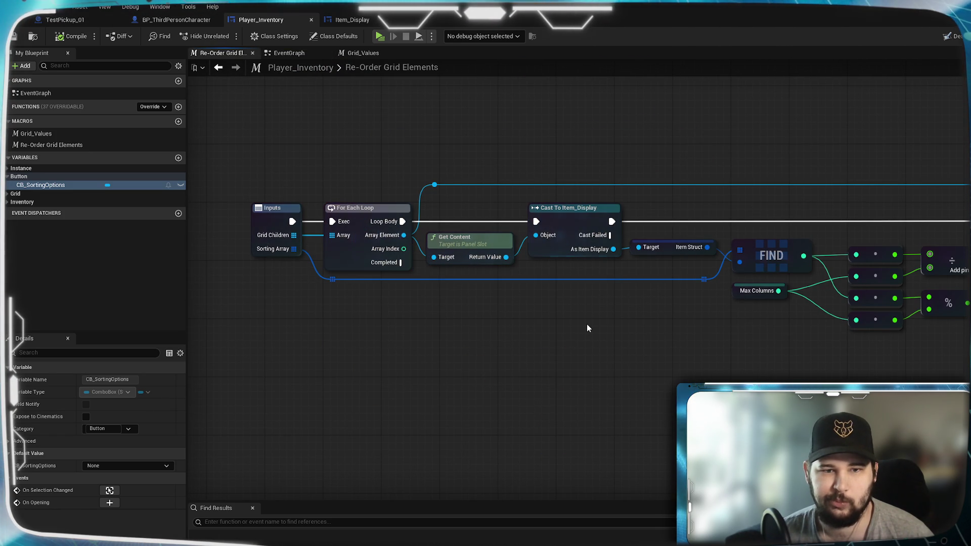
pyautogui.moveTo(635, 332)
pyautogui.mouseDown()
pyautogui.moveTo(334, 329)
pyautogui.moveTo(679, 333)
pyautogui.moveTo(544, 295)
pyautogui.moveTo(607, 299)
pyautogui.mouseUp()
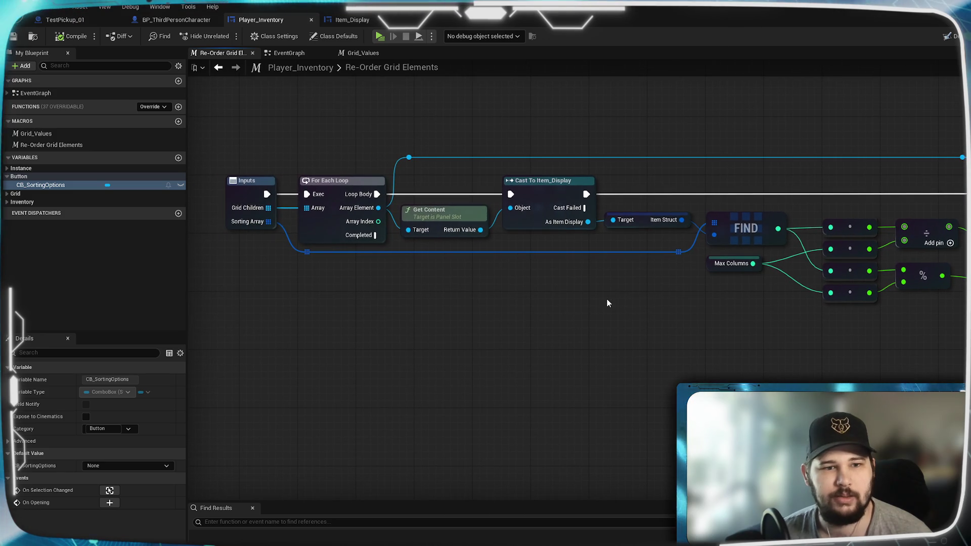
pyautogui.click(375, 52)
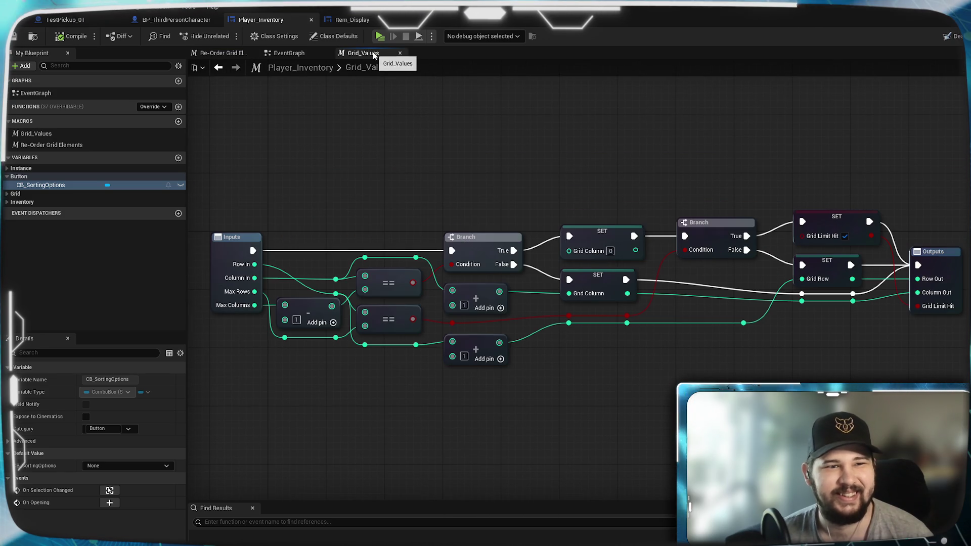
pyautogui.click(362, 21)
# - View the Item_Display widget's event graph
pyautogui.click(961, 36)
pyautogui.scroll(-8, 724, 364)
pyautogui.scroll(7, 727, 365)
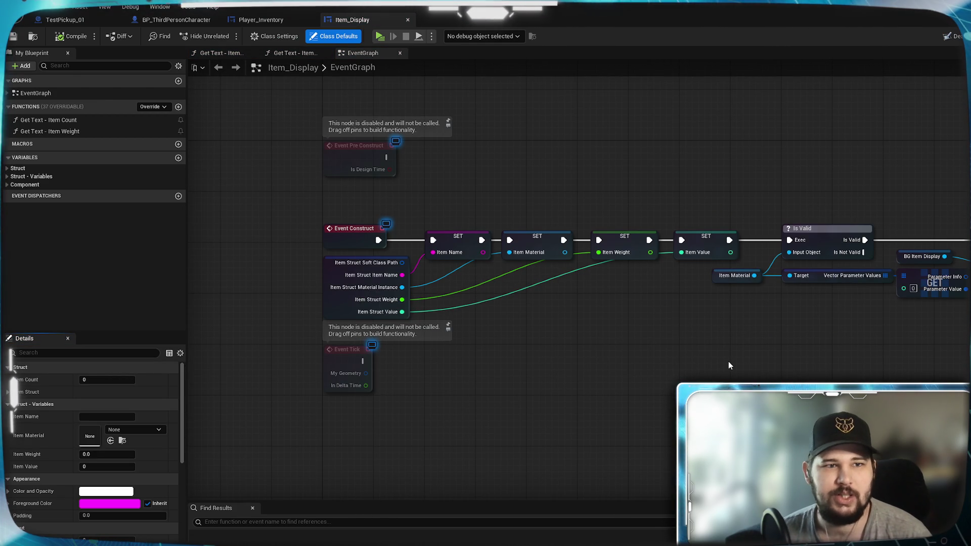
# - In BP_ThirdPersonCharacter, inspect the upper nodes of the Sorting Array - Alphabetical graph
pyautogui.click(204, 19)
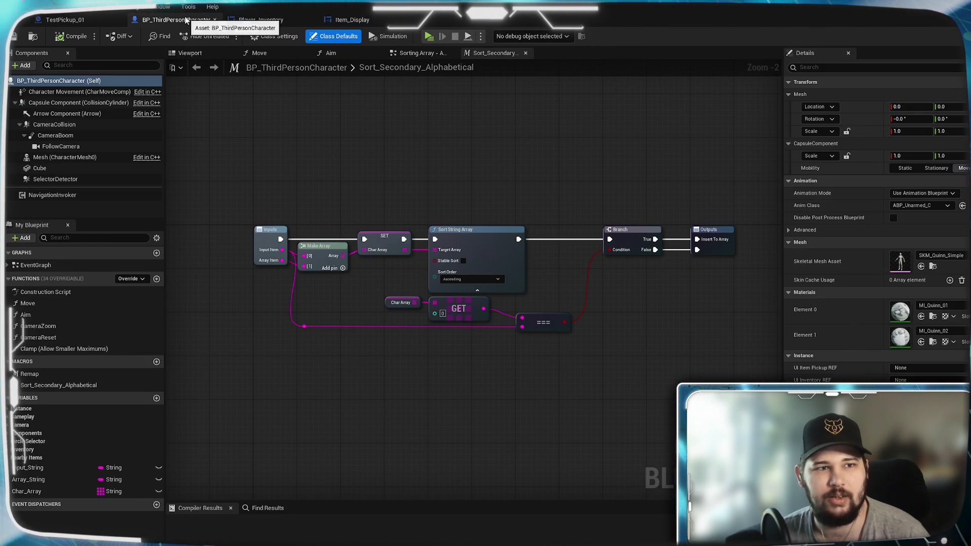
pyautogui.click(423, 53)
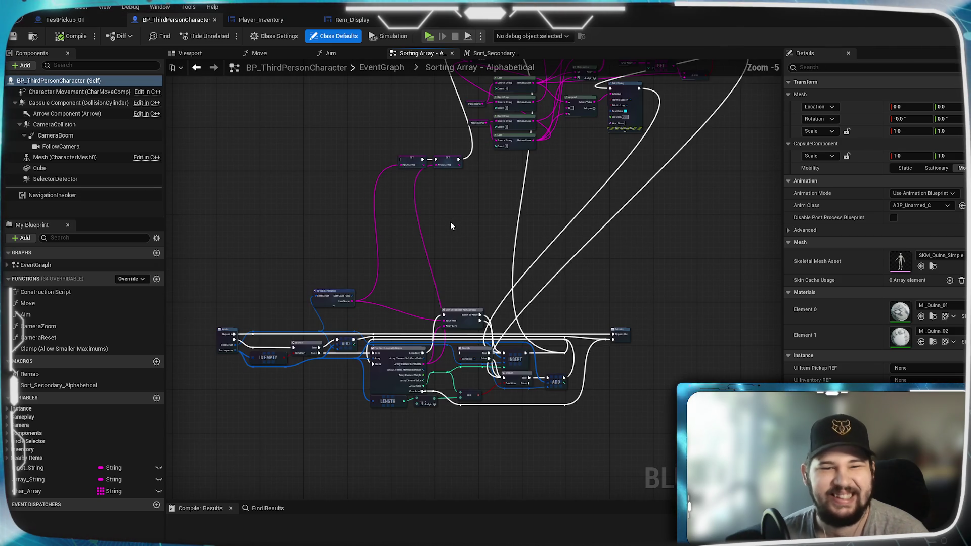
pyautogui.moveTo(538, 206); pyautogui.dragTo(510, 336)
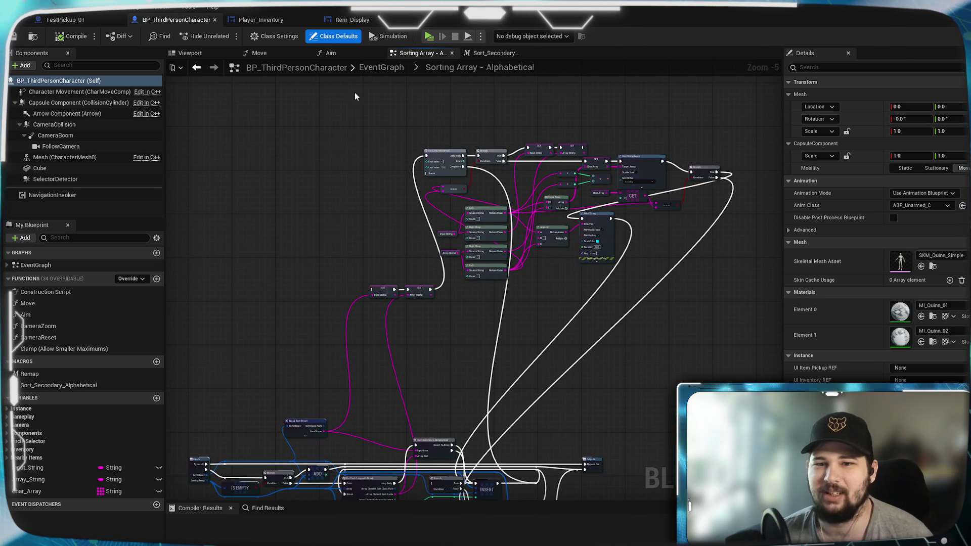
pyautogui.moveTo(325, 98); pyautogui.dragTo(744, 353)
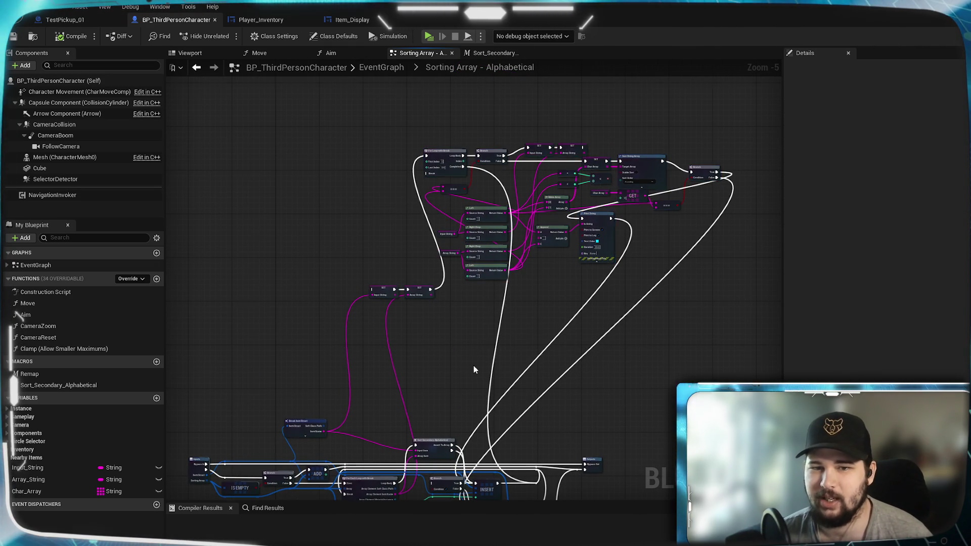
pyautogui.scroll(3, 473, 365)
pyautogui.scroll(-3, 605, 122)
pyautogui.scroll(1, 490, 146)
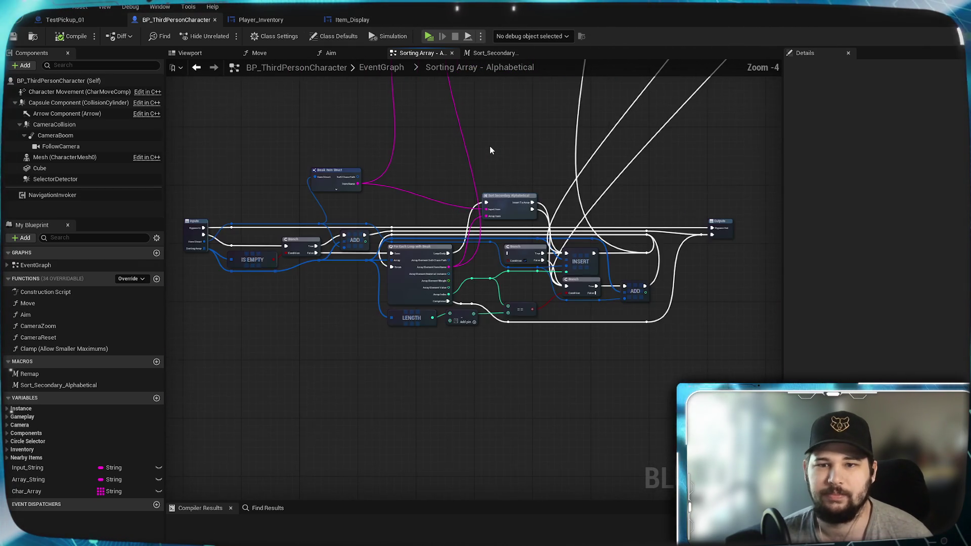
# - Look at the Sort_Secondary_Alphabetical macro, then return to the character's main EventGraph
pyautogui.click(494, 54)
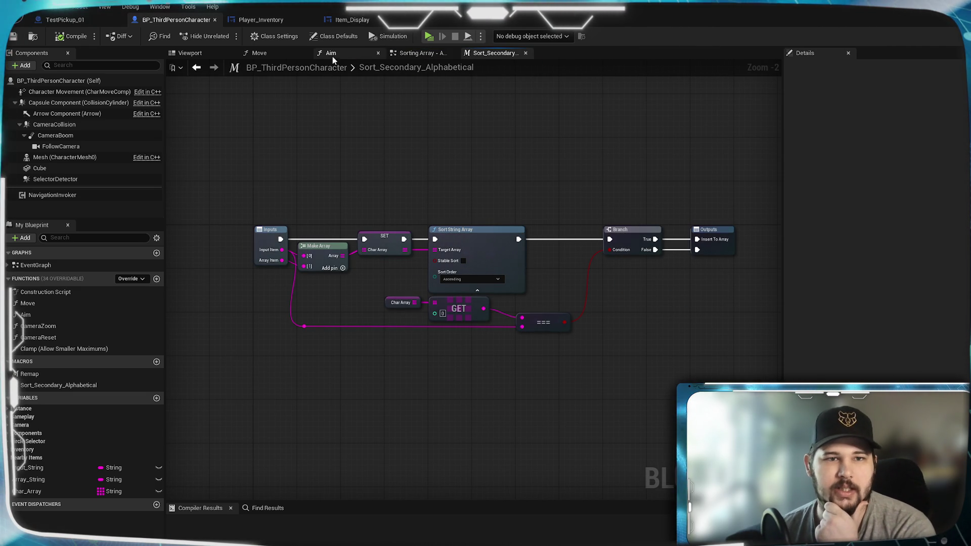
pyautogui.click(429, 55)
pyautogui.click(381, 68)
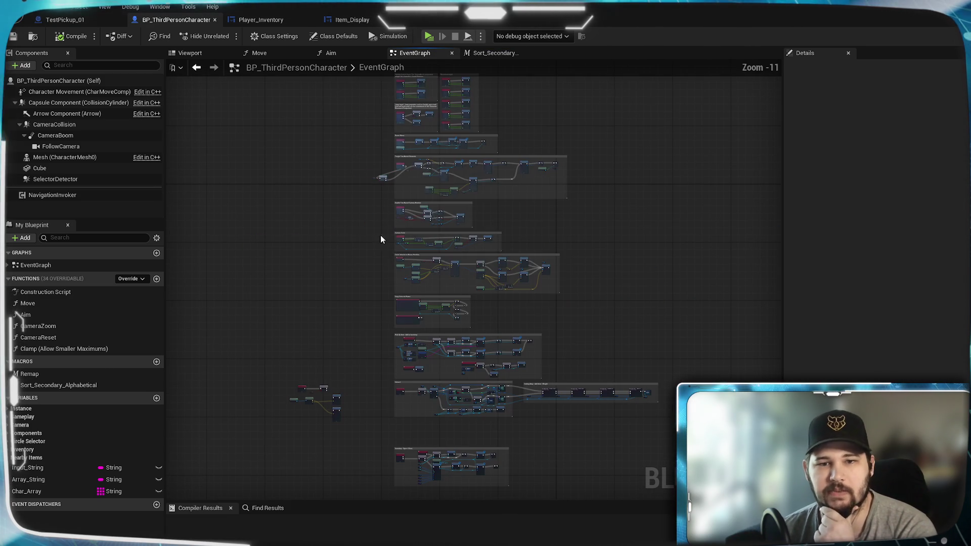
# - Pan across the sorting sections to Add Item - Weight and expand the Inventory variables
pyautogui.scroll(8, 577, 297)
pyautogui.moveTo(591, 146)
pyautogui.mouseDown()
pyautogui.moveTo(608, 165)
pyautogui.moveTo(720, 190)
pyautogui.moveTo(568, 204)
pyautogui.moveTo(392, 243)
pyautogui.moveTo(471, 286)
pyautogui.moveTo(556, 306)
pyautogui.mouseUp()
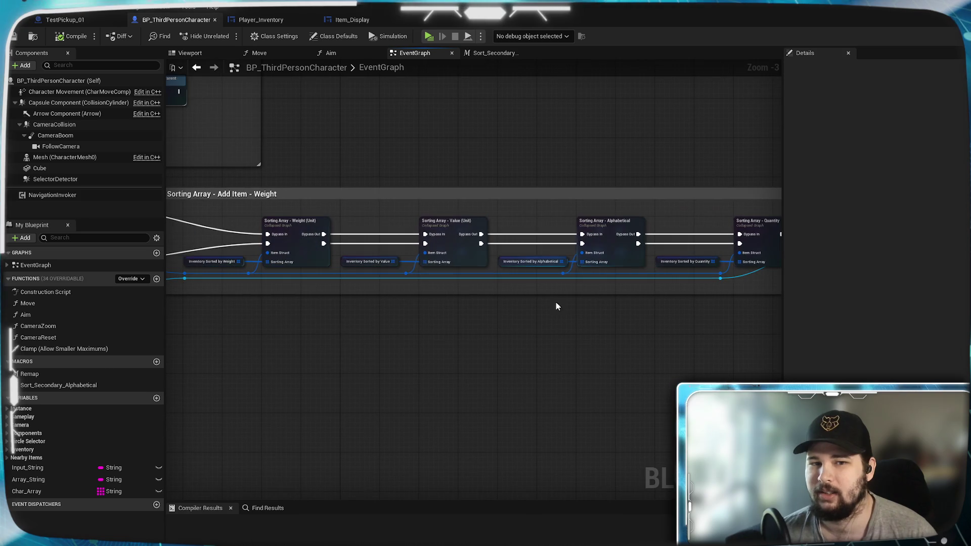
pyautogui.moveTo(419, 290); pyautogui.dragTo(628, 283)
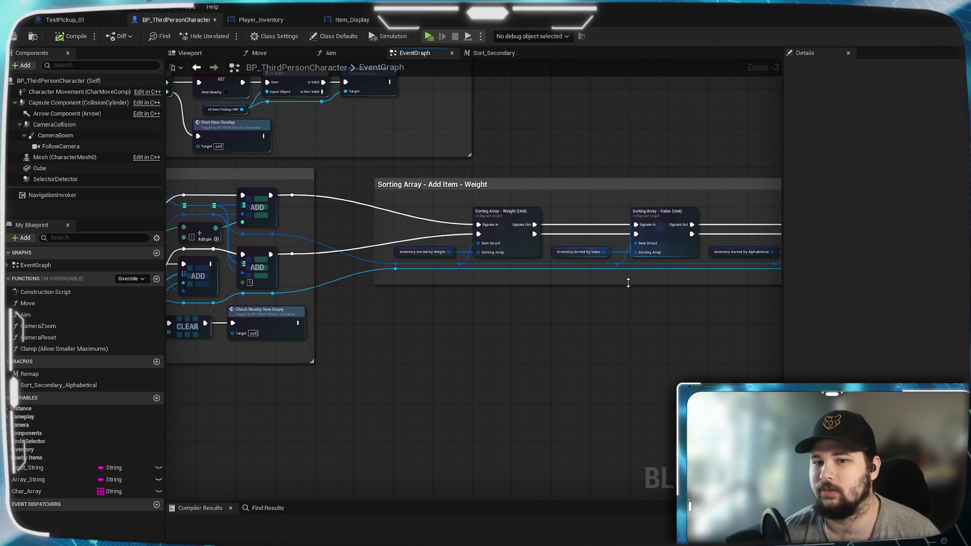
pyautogui.moveTo(644, 328)
pyautogui.mouseDown()
pyautogui.moveTo(549, 375)
pyautogui.moveTo(435, 340)
pyautogui.moveTo(523, 286)
pyautogui.mouseUp()
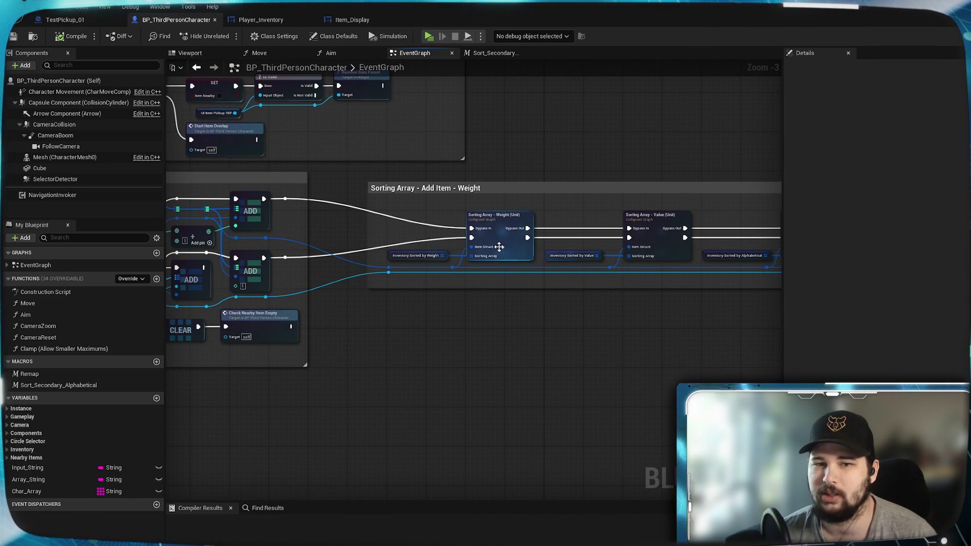
pyautogui.moveTo(661, 372)
pyautogui.mouseDown()
pyautogui.moveTo(455, 395)
pyautogui.moveTo(362, 389)
pyautogui.mouseUp()
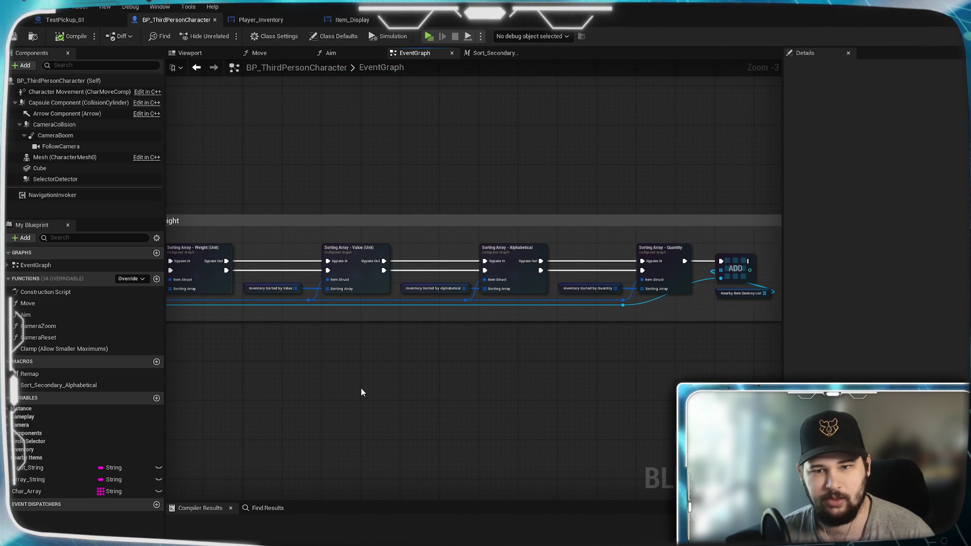
pyautogui.moveTo(361, 393); pyautogui.dragTo(665, 343)
pyautogui.moveTo(402, 348)
pyautogui.mouseDown()
pyautogui.moveTo(752, 310)
pyautogui.moveTo(432, 284)
pyautogui.moveTo(181, 316)
pyautogui.moveTo(371, 295)
pyautogui.mouseUp()
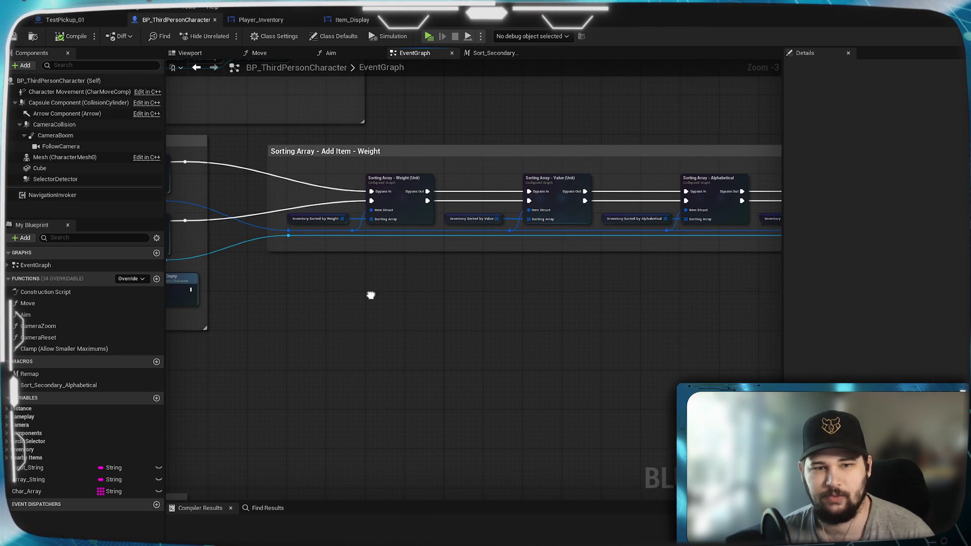
pyautogui.click(7, 452)
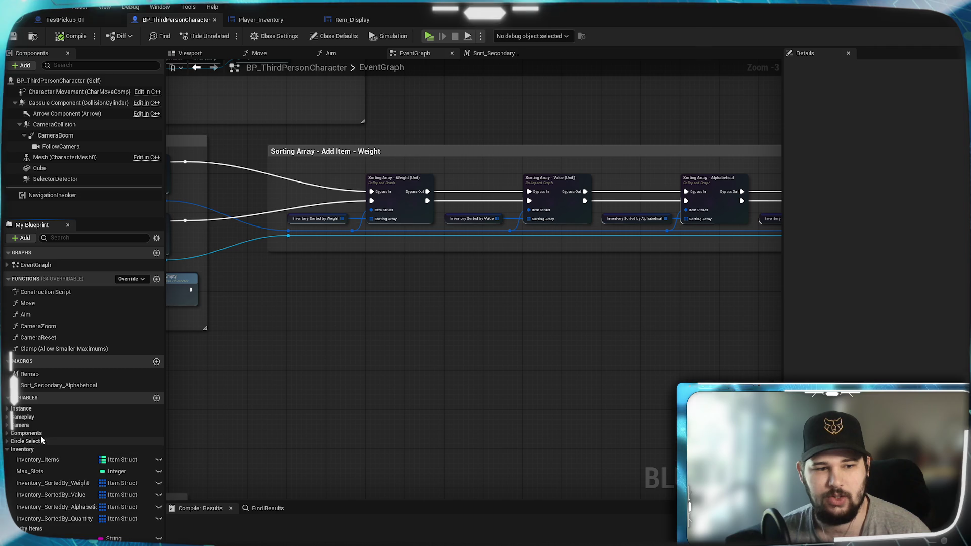
pyautogui.rightClick(47, 485)
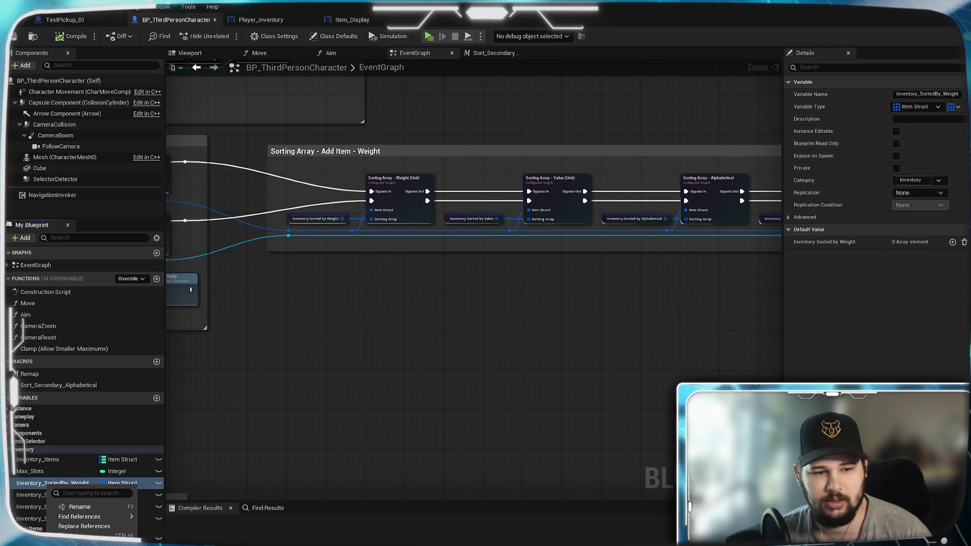
# - Rename the Inventory_SortedBy_Weight variable to Inventory_SortedBy_Weight_Unit
pyautogui.hotkey('ctrl', 'w')
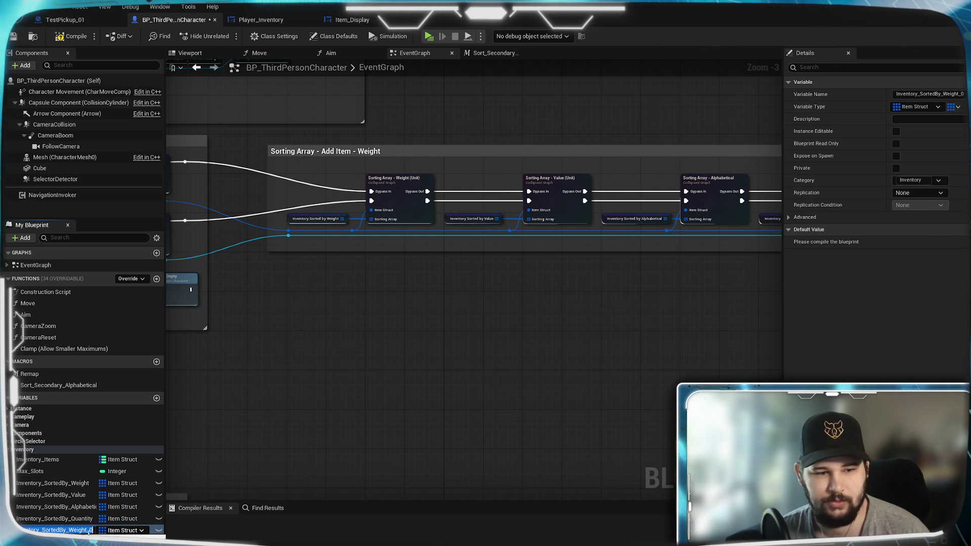
pyautogui.write('Tot')
pyautogui.press('Return')
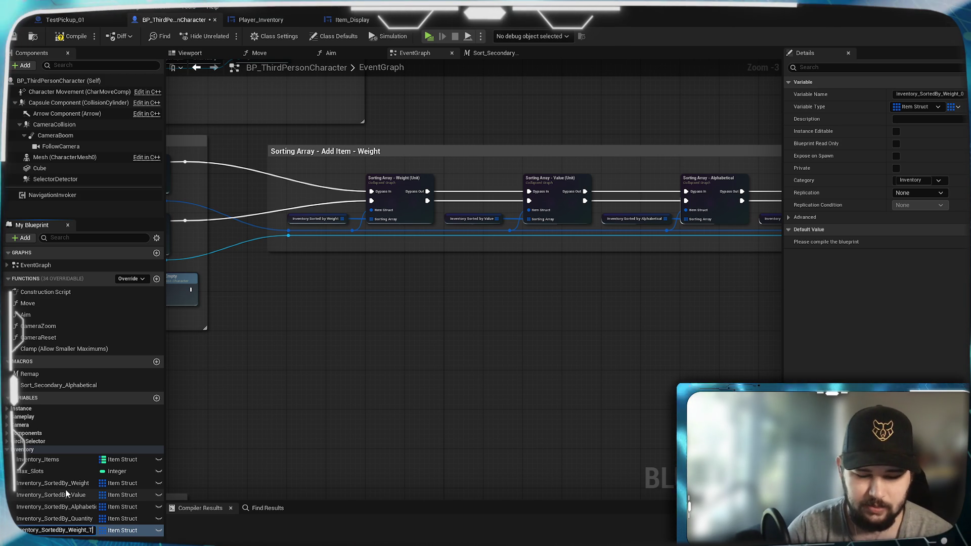
pyautogui.write('al')
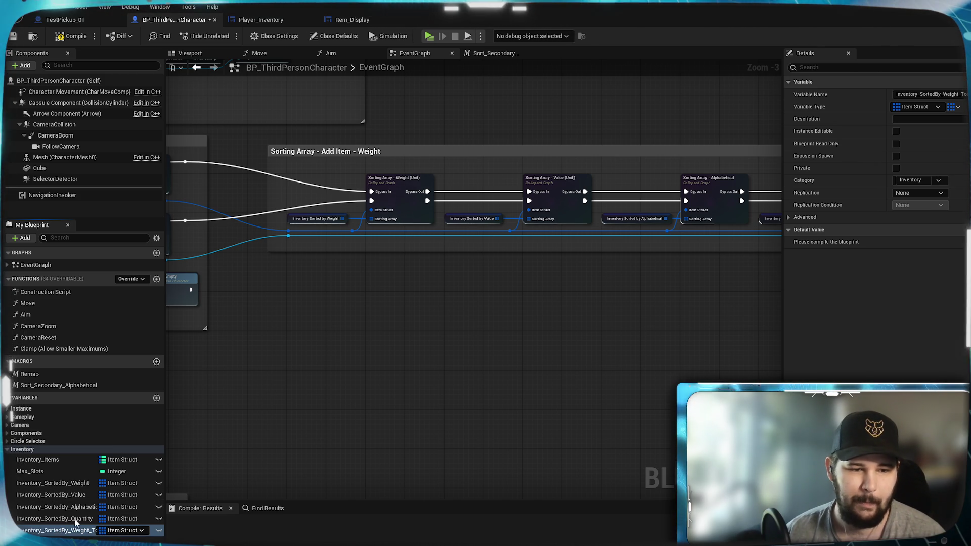
pyautogui.click(63, 484)
pyautogui.click(72, 484)
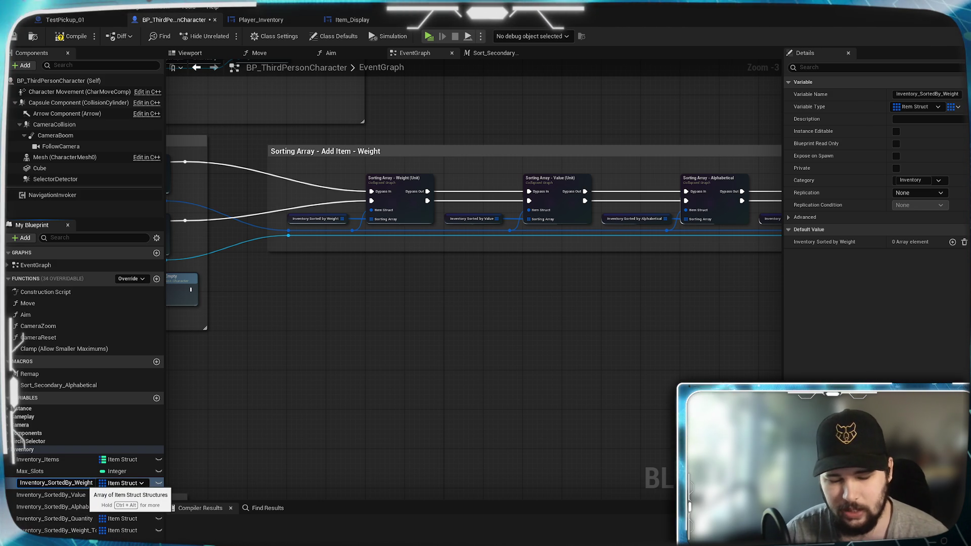
pyautogui.write('_Unit')
pyautogui.press('Return')
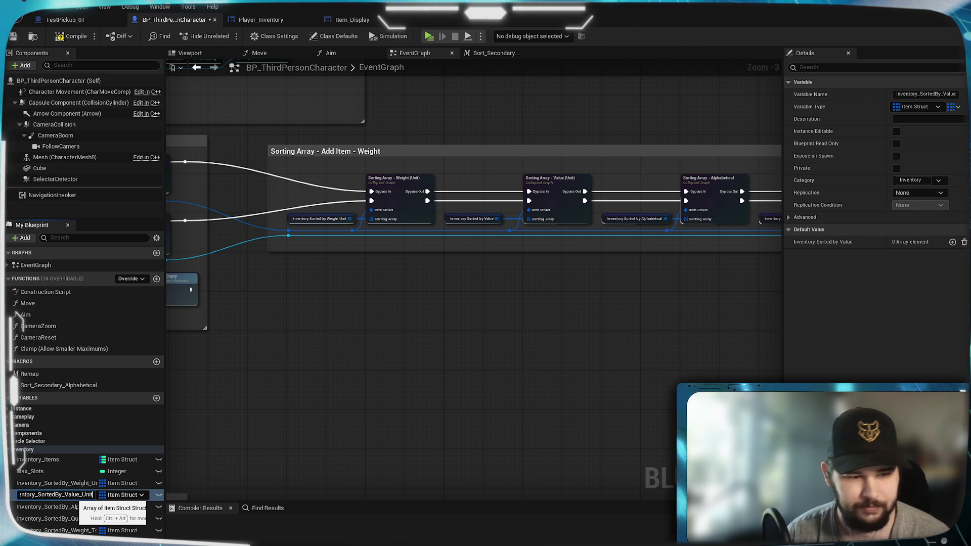
# - Rename the value sort variable to Inventory_SortedBy_Value_Unit
pyautogui.press('Return')
pyautogui.rightClick(74, 498)
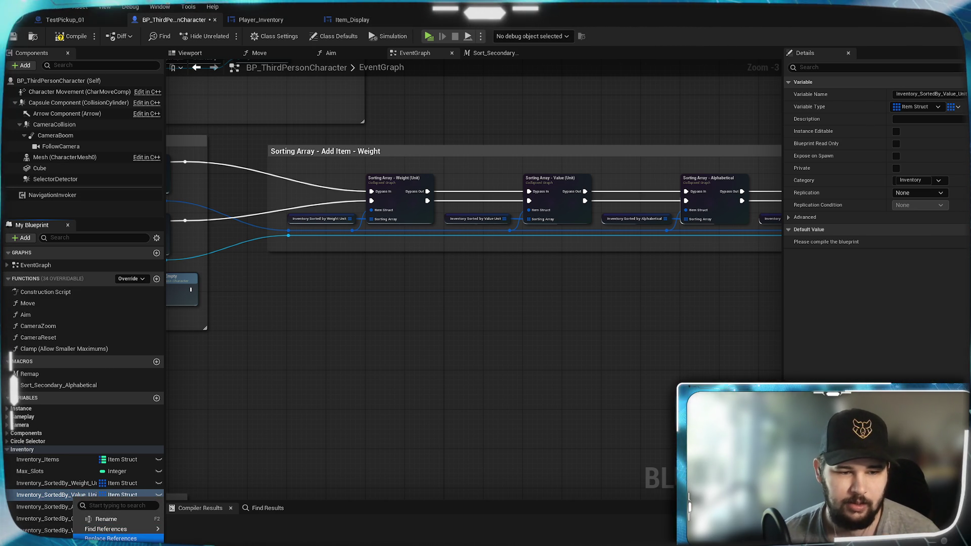
pyautogui.press('Escape')
pyautogui.write('Tota')
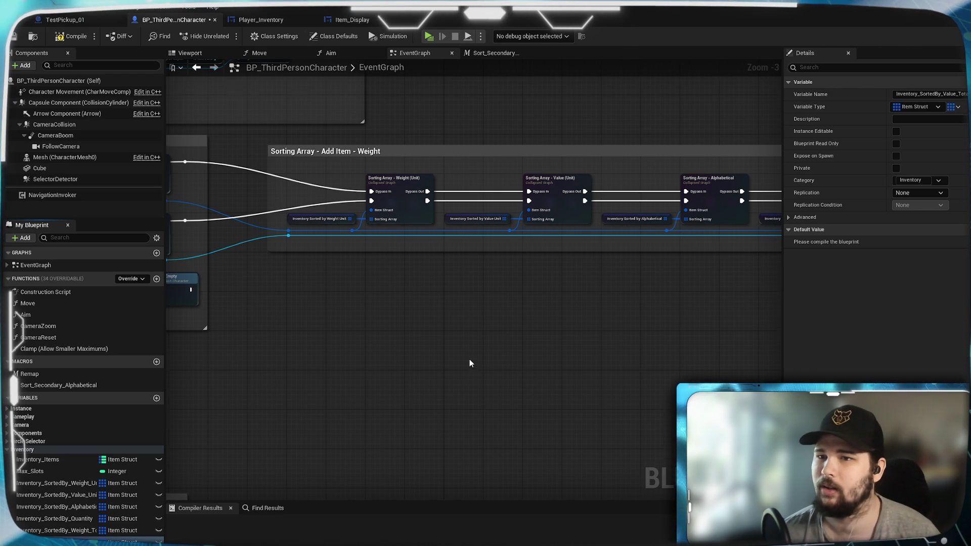
pyautogui.scroll(3, 470, 359)
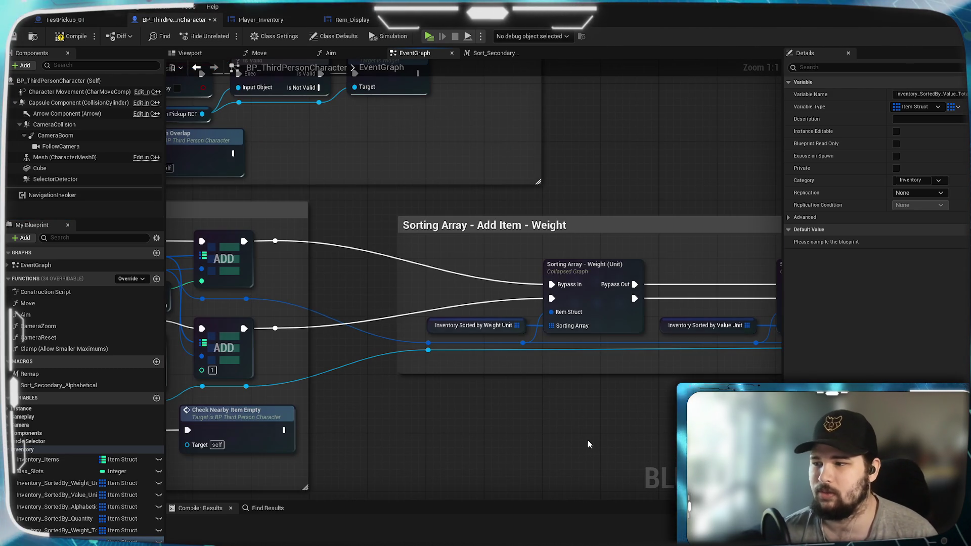
pyautogui.moveTo(570, 371); pyautogui.dragTo(526, 403)
pyautogui.scroll(-2, 509, 421)
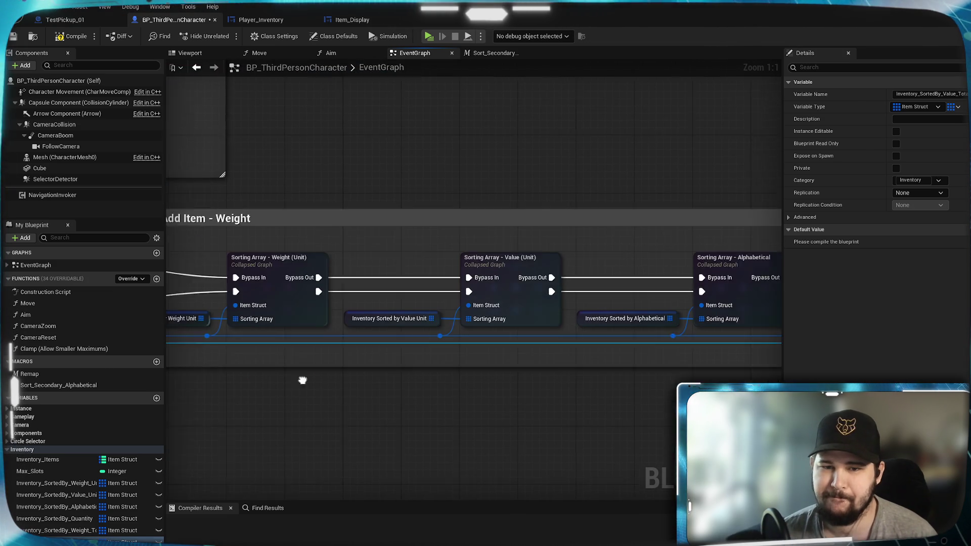
pyautogui.scroll(2, 357, 373)
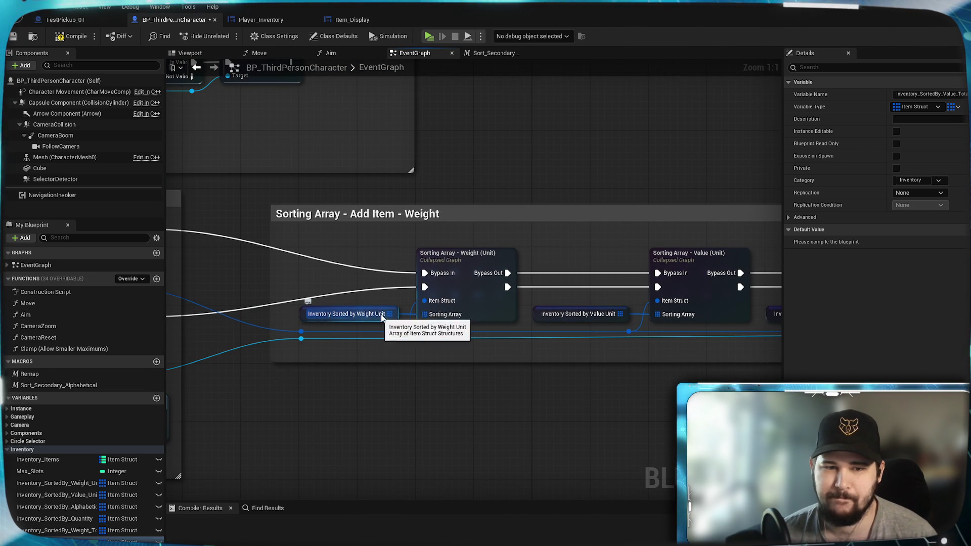
pyautogui.scroll(-2, 540, 376)
pyautogui.moveTo(540, 377)
pyautogui.mouseDown()
pyautogui.moveTo(362, 357)
pyautogui.moveTo(440, 349)
pyautogui.moveTo(453, 329)
pyautogui.moveTo(380, 323)
pyautogui.mouseUp()
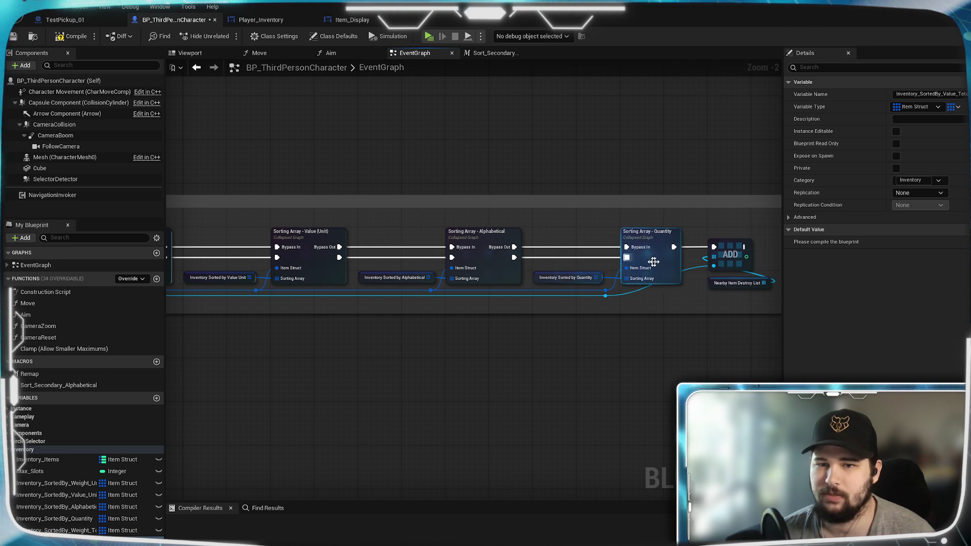
pyautogui.scroll(3, 653, 262)
pyautogui.moveTo(647, 243); pyautogui.dragTo(493, 260)
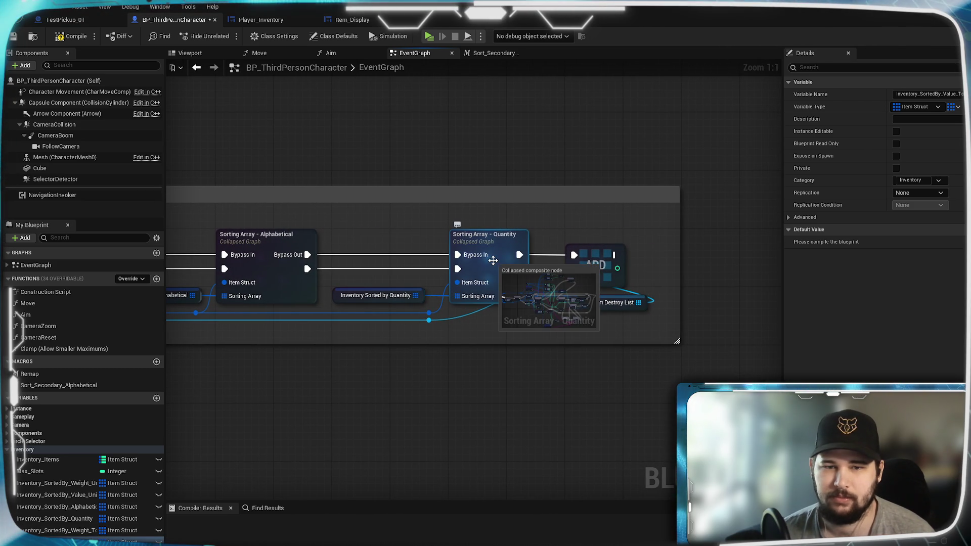
pyautogui.moveTo(382, 305)
pyautogui.mouseDown()
pyautogui.moveTo(774, 294)
pyautogui.moveTo(471, 257)
pyautogui.mouseUp()
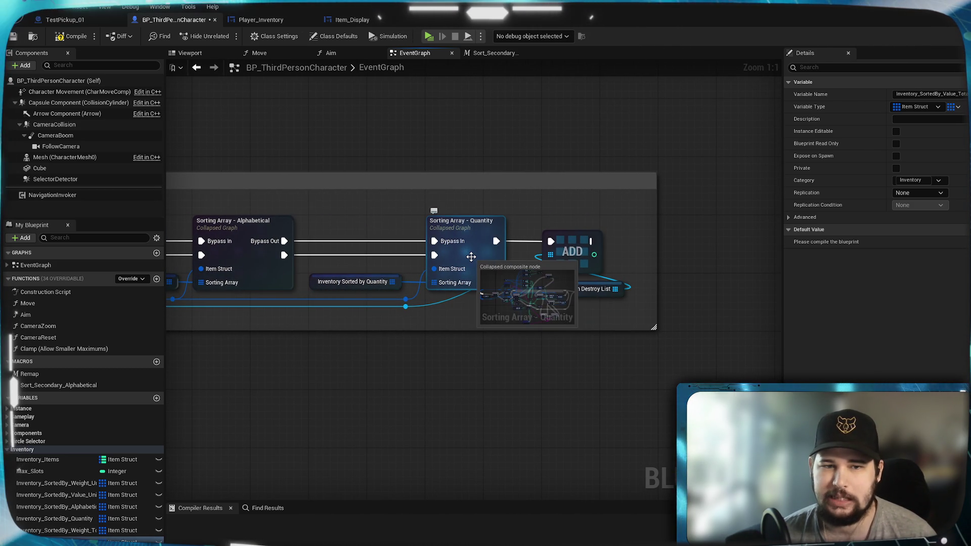
pyautogui.moveTo(471, 257); pyautogui.dragTo(700, 264)
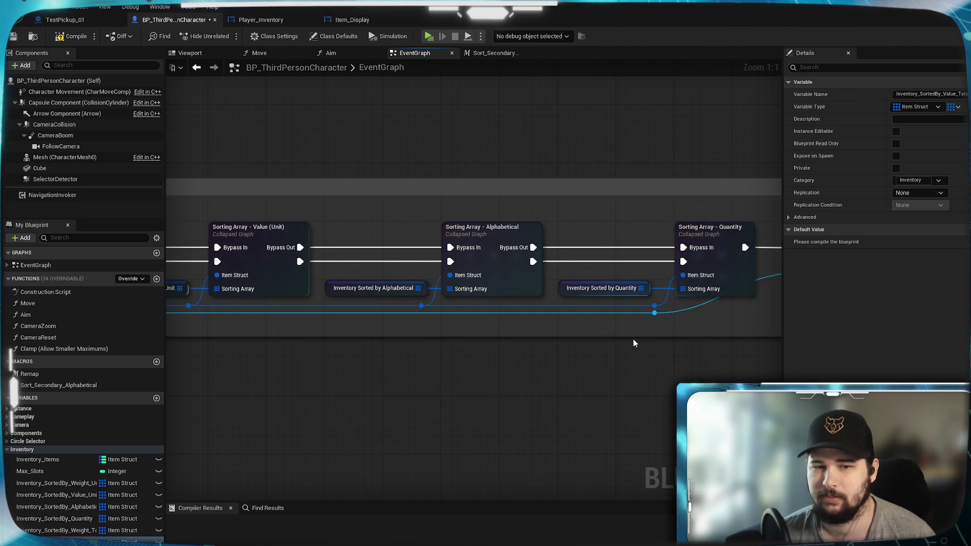
pyautogui.moveTo(586, 329)
pyautogui.mouseDown()
pyautogui.moveTo(970, 340)
pyautogui.moveTo(970, 316)
pyautogui.moveTo(970, 327)
pyautogui.moveTo(590, 274)
pyautogui.moveTo(0, 256)
pyautogui.mouseUp()
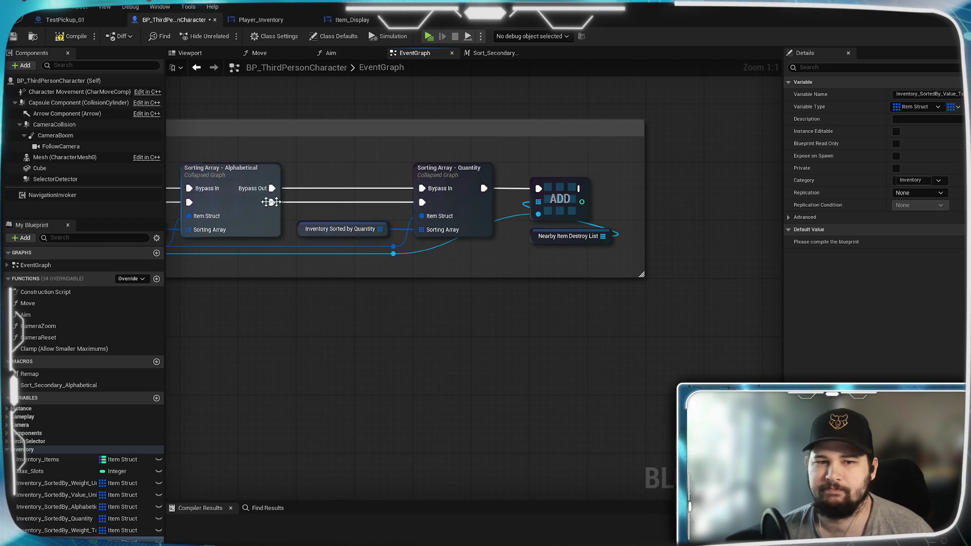
pyautogui.moveTo(469, 200)
pyautogui.mouseDown()
pyautogui.moveTo(842, 222)
pyautogui.moveTo(970, 212)
pyautogui.moveTo(970, 227)
pyautogui.moveTo(532, 227)
pyautogui.mouseUp()
pyautogui.doubleClick(531, 228)
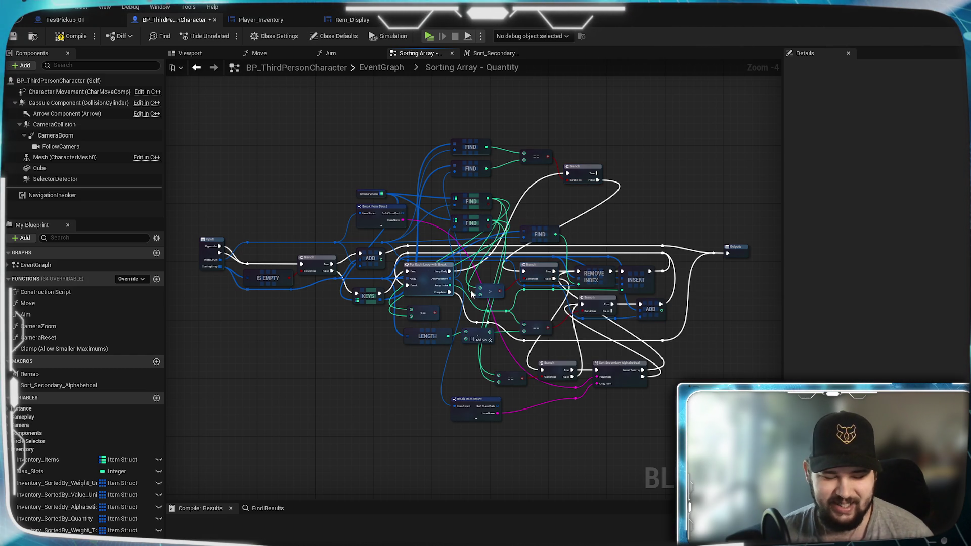
pyautogui.scroll(3, 409, 327)
pyautogui.moveTo(325, 329); pyautogui.dragTo(636, 355)
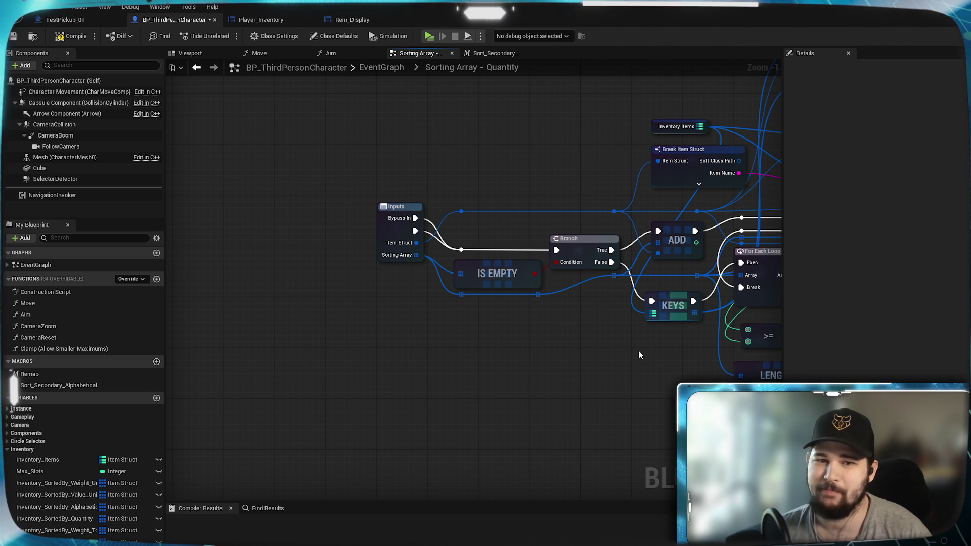
pyautogui.moveTo(639, 351); pyautogui.dragTo(626, 395)
pyautogui.scroll(-5, 626, 395)
pyautogui.scroll(5, 621, 351)
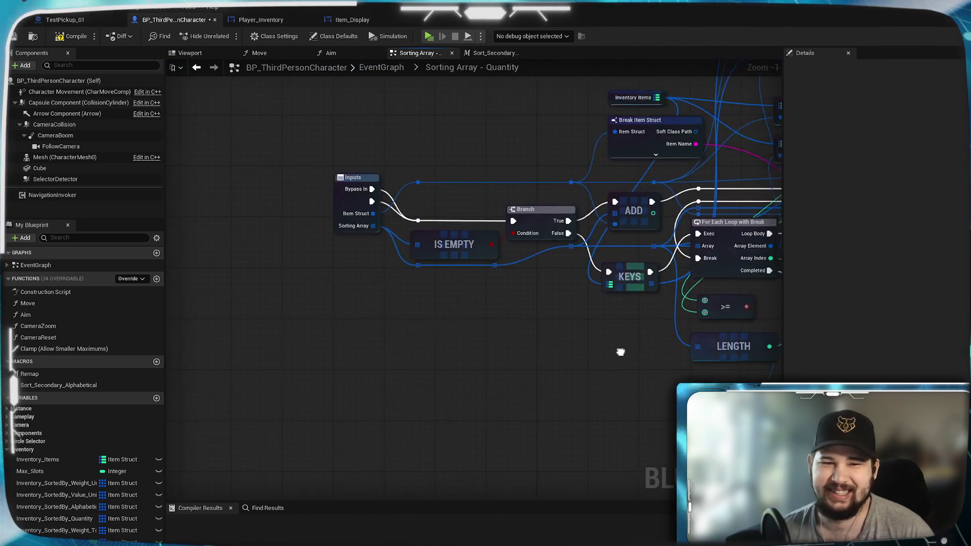
pyautogui.scroll(-2, 503, 340)
pyautogui.scroll(2, 538, 370)
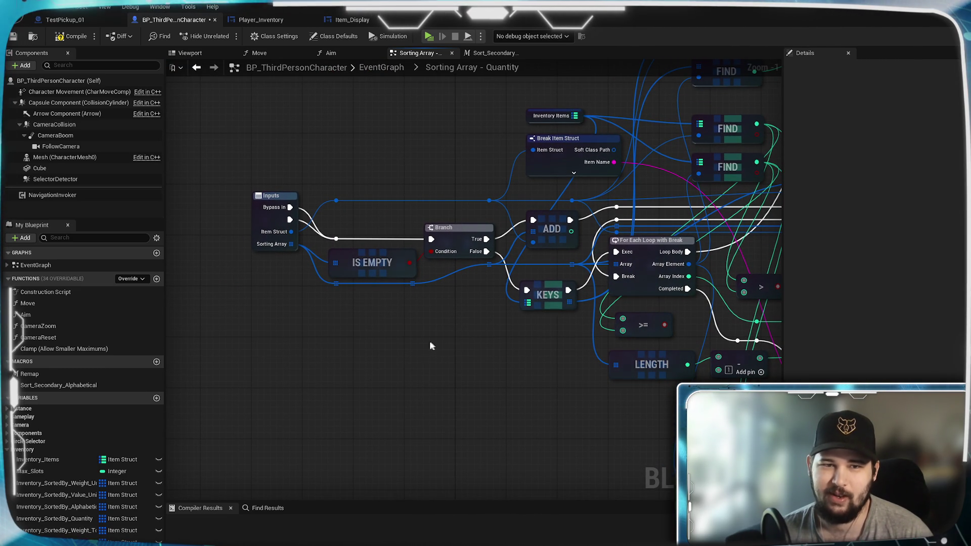
pyautogui.click(375, 64)
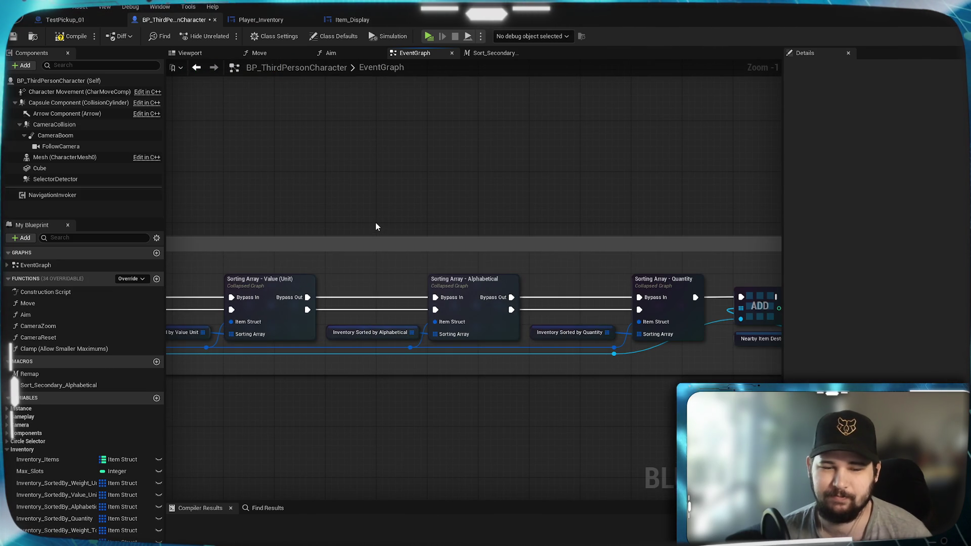
# - Widen the sorting comment box further to the right past the Quantity sort node
pyautogui.moveTo(462, 304)
pyautogui.mouseDown()
pyautogui.moveTo(629, 185)
pyautogui.moveTo(572, 194)
pyautogui.moveTo(639, 172)
pyautogui.moveTo(844, 179)
pyautogui.mouseUp()
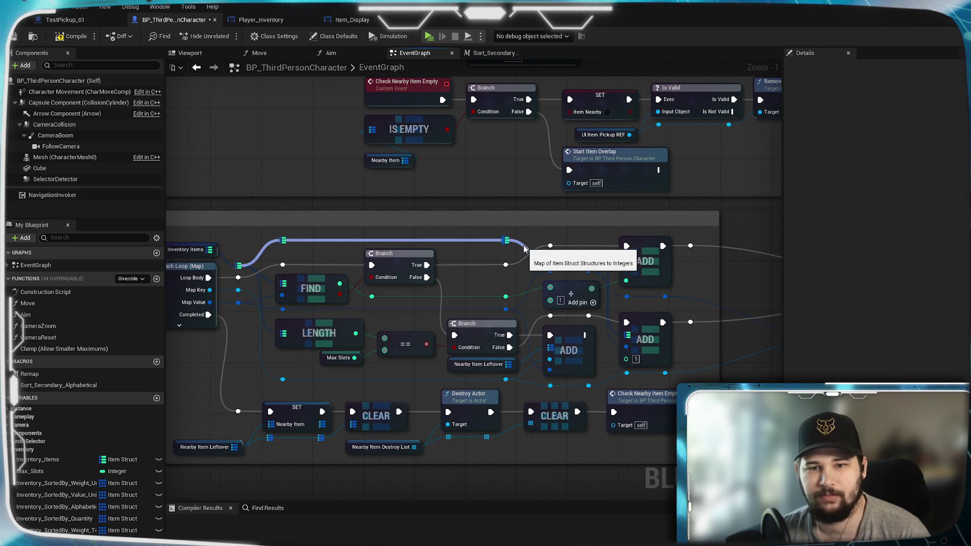
pyautogui.moveTo(365, 255)
pyautogui.mouseDown()
pyautogui.moveTo(657, 227)
pyautogui.moveTo(355, 252)
pyautogui.moveTo(504, 327)
pyautogui.moveTo(382, 341)
pyautogui.mouseUp()
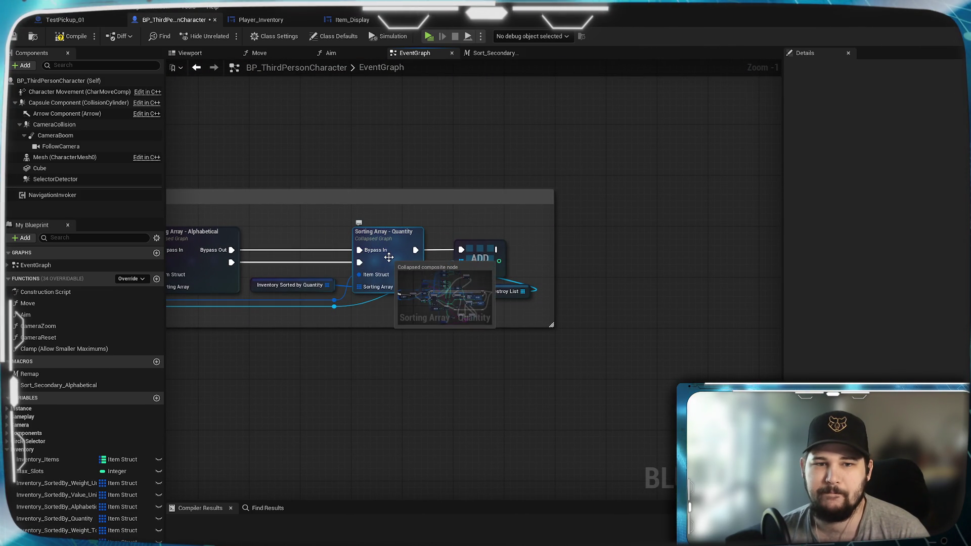
pyautogui.moveTo(319, 368)
pyautogui.mouseDown()
pyautogui.moveTo(126, 201)
pyautogui.moveTo(250, 201)
pyautogui.moveTo(228, 183)
pyautogui.moveTo(154, 190)
pyautogui.mouseUp()
pyautogui.moveTo(708, 328); pyautogui.dragTo(618, 328)
pyautogui.moveTo(779, 354); pyautogui.dragTo(507, 349)
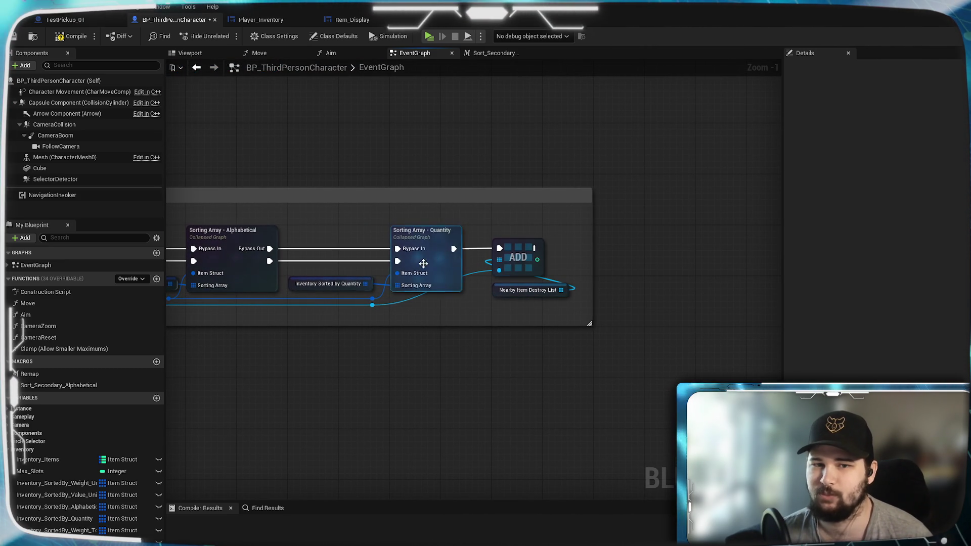
pyautogui.moveTo(591, 363); pyautogui.dragTo(431, 319)
pyautogui.moveTo(424, 258)
pyautogui.mouseDown()
pyautogui.moveTo(759, 258)
pyautogui.moveTo(731, 263)
pyautogui.mouseUp()
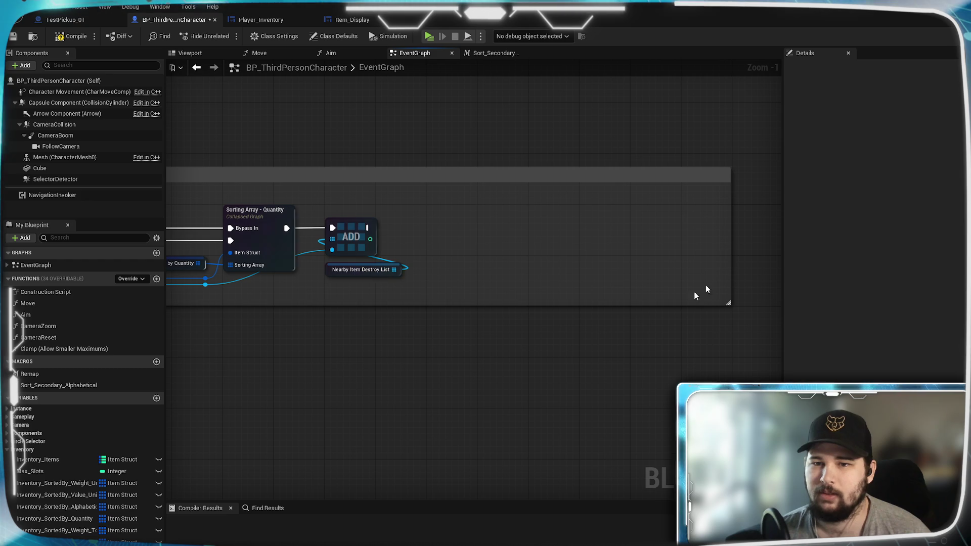
# - Move the ADD and Nearby Item Destroy List nodes farther right, leaving free space
pyautogui.moveTo(428, 292)
pyautogui.mouseDown()
pyautogui.moveTo(284, 213)
pyautogui.moveTo(569, 218)
pyautogui.mouseUp()
pyautogui.click(411, 342)
pyautogui.moveTo(347, 231)
pyautogui.mouseDown()
pyautogui.moveTo(693, 222)
pyautogui.moveTo(648, 227)
pyautogui.mouseUp()
pyautogui.click(583, 210)
pyautogui.moveTo(460, 317); pyautogui.dragTo(345, 329)
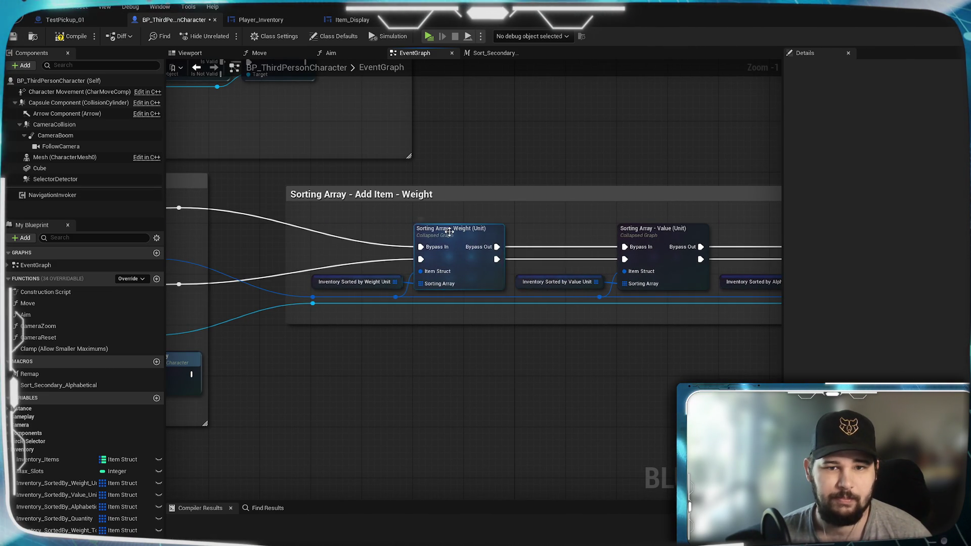
pyautogui.click(449, 235)
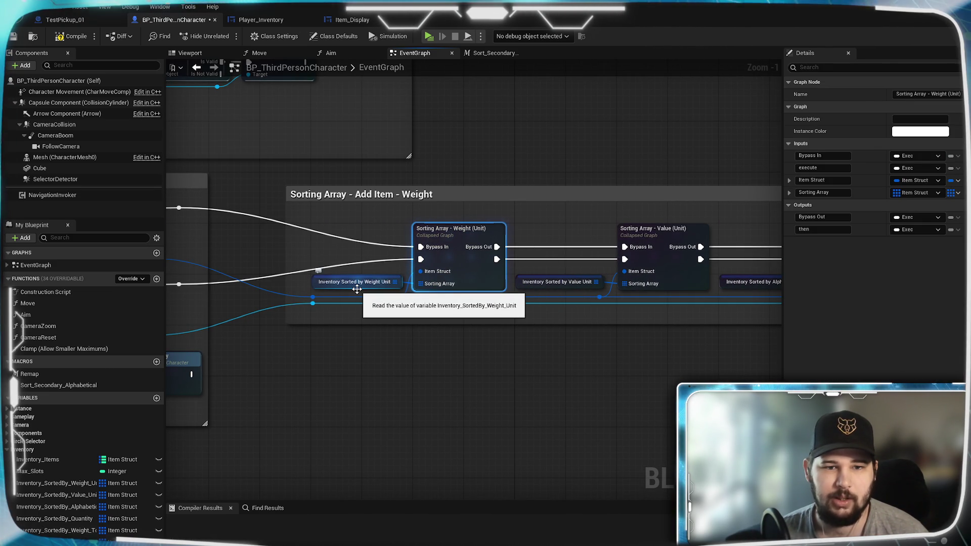
pyautogui.click(590, 373)
pyautogui.moveTo(590, 373)
pyautogui.mouseDown()
pyautogui.moveTo(503, 364)
pyautogui.moveTo(559, 263)
pyautogui.mouseUp()
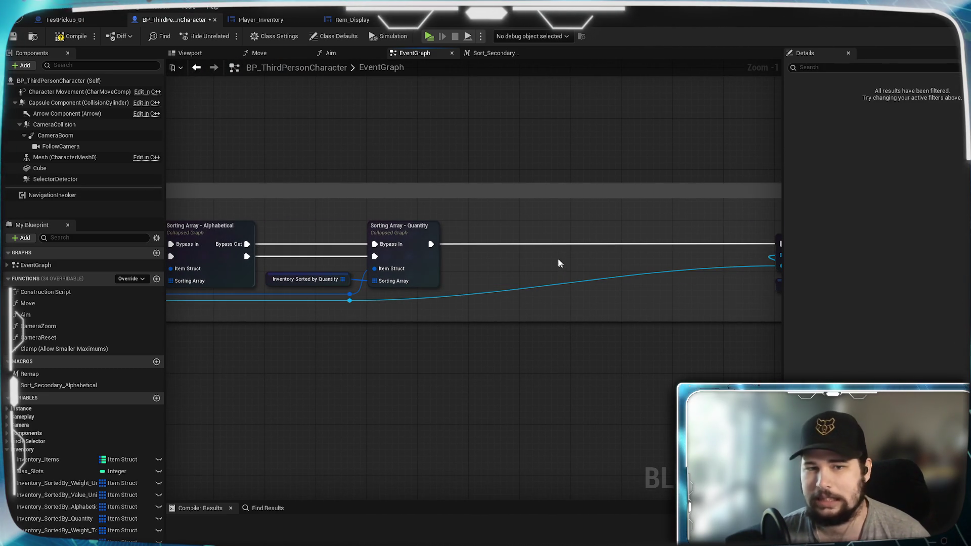
# - Paste a copy of the Weight (Unit) sort node, wire in the Item Struct, and add a reroute
pyautogui.hotkey('ctrl', 'v')
pyautogui.click(552, 383)
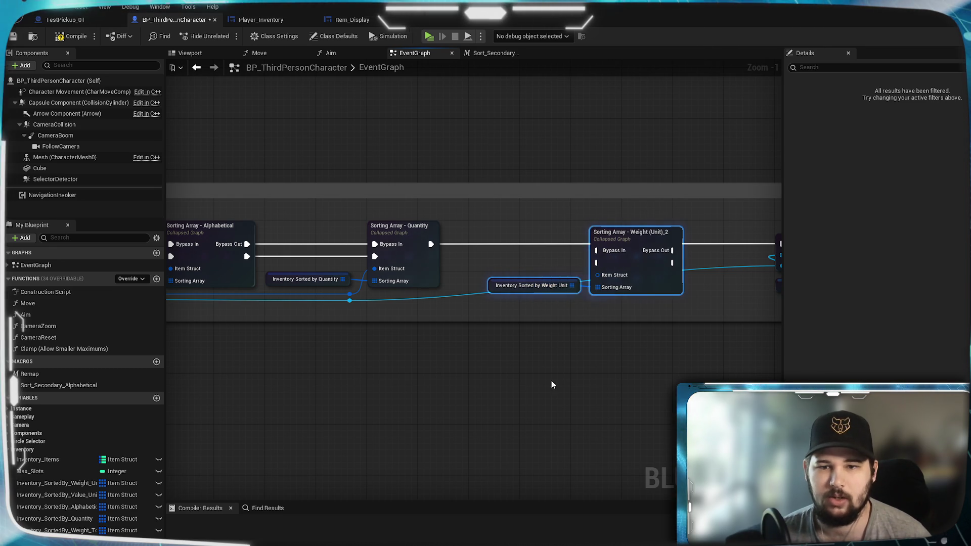
pyautogui.moveTo(350, 293)
pyautogui.mouseDown()
pyautogui.moveTo(662, 329)
pyautogui.moveTo(604, 276)
pyautogui.mouseUp()
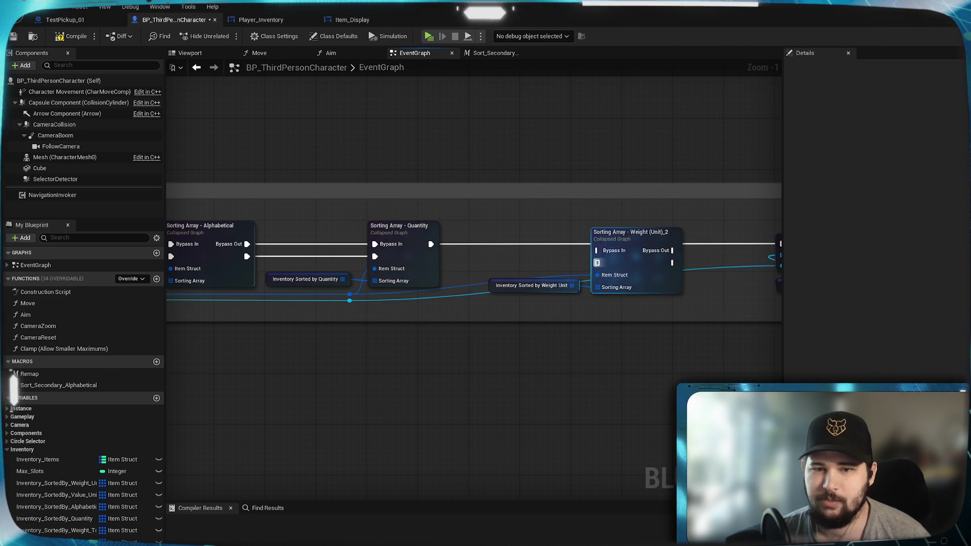
pyautogui.scroll(1, 563, 275)
pyautogui.moveTo(592, 318)
pyautogui.mouseDown()
pyautogui.moveTo(353, 333)
pyautogui.moveTo(532, 328)
pyautogui.mouseUp()
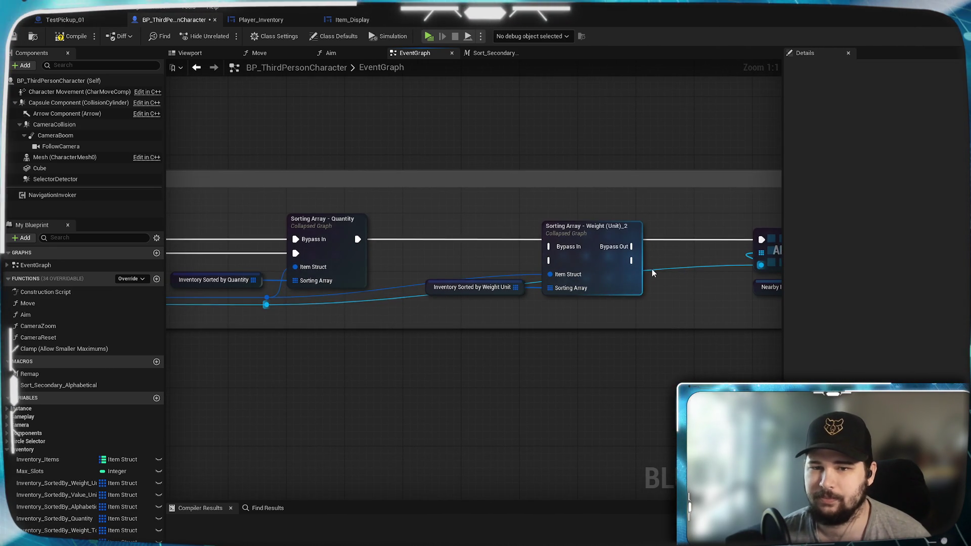
pyautogui.doubleClick(653, 262)
pyautogui.moveTo(662, 268); pyautogui.dragTo(679, 310)
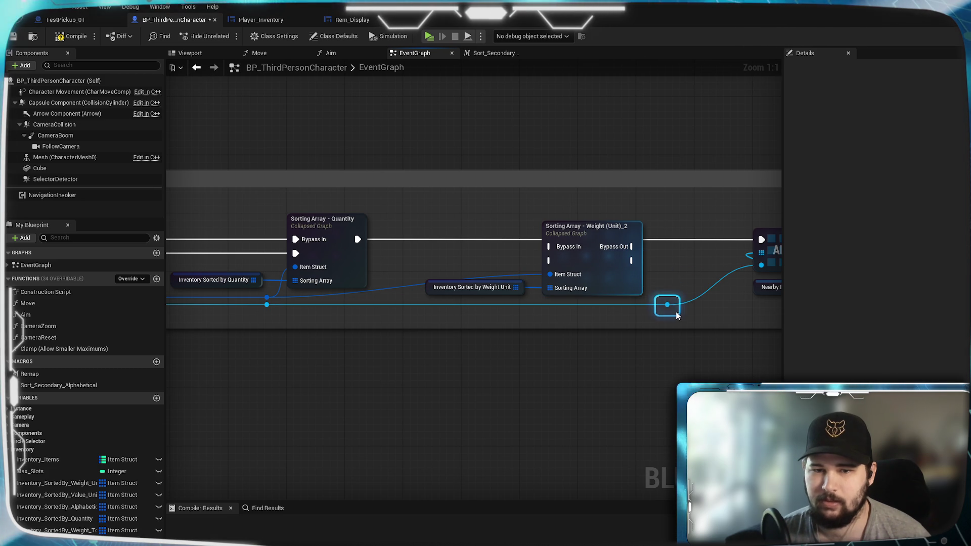
# - Rename the duplicated collapsed node to Sorting Array - Weight (Total)
pyautogui.moveTo(461, 369)
pyautogui.mouseDown()
pyautogui.moveTo(664, 368)
pyautogui.moveTo(955, 346)
pyautogui.moveTo(449, 386)
pyautogui.mouseUp()
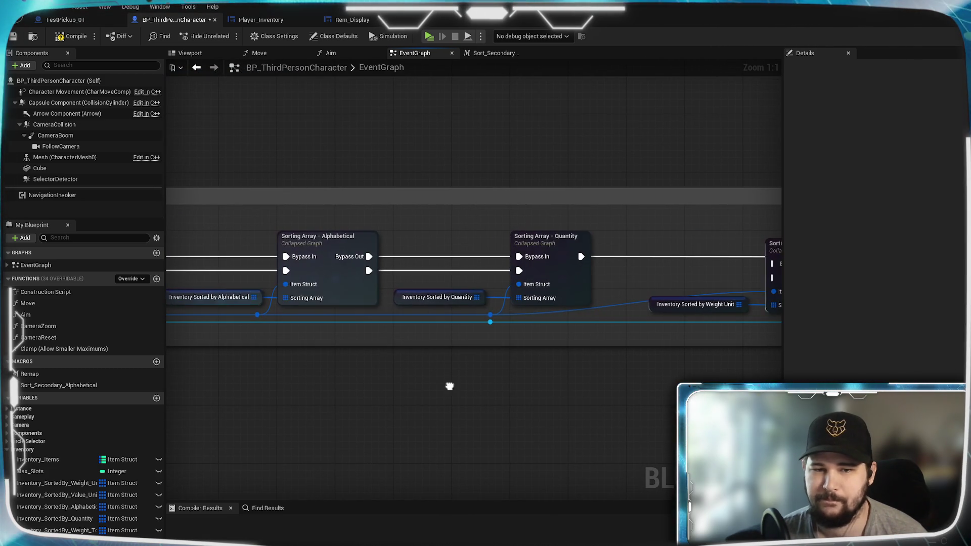
pyautogui.click(569, 241)
pyautogui.moveTo(569, 241); pyautogui.dragTo(292, 216)
pyautogui.click(520, 220)
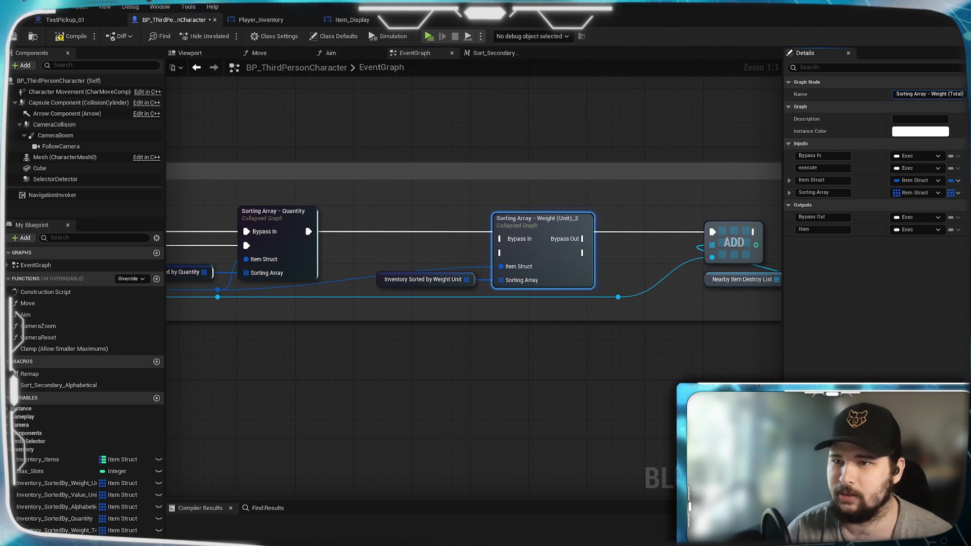
# - Replace its input variable with Inventory Sorted by Weight Total and open the Weight (Total) graph
pyautogui.click(462, 281)
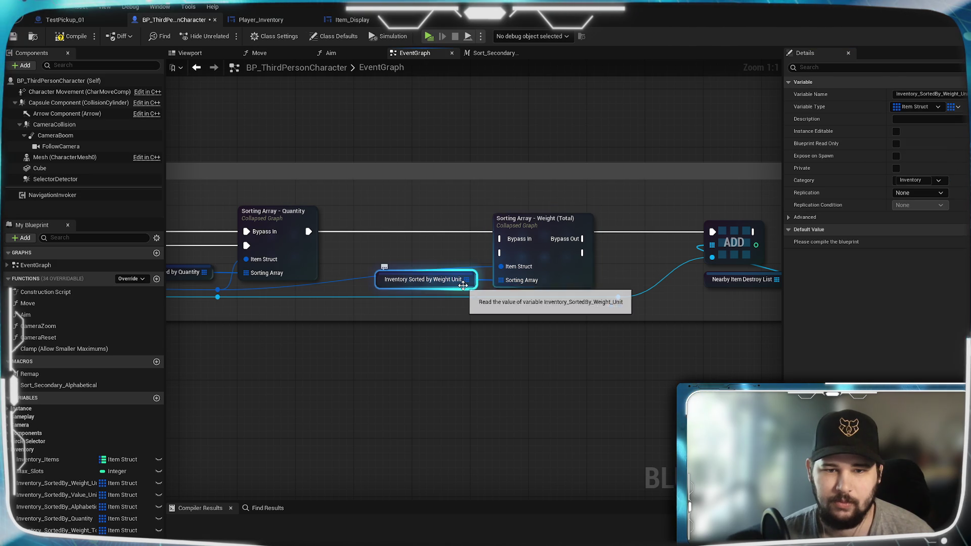
pyautogui.rightClick(462, 284)
pyautogui.moveTo(630, 383)
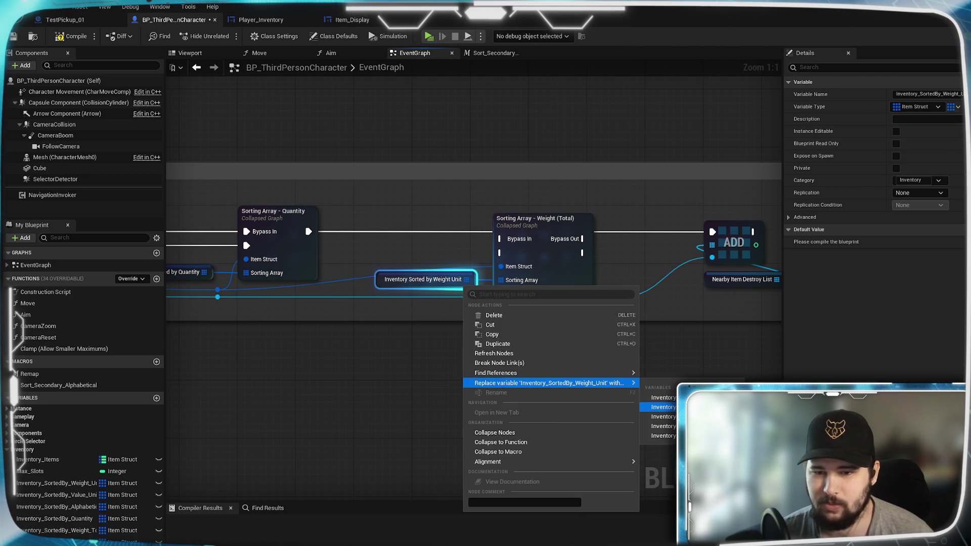
pyautogui.click(660, 426)
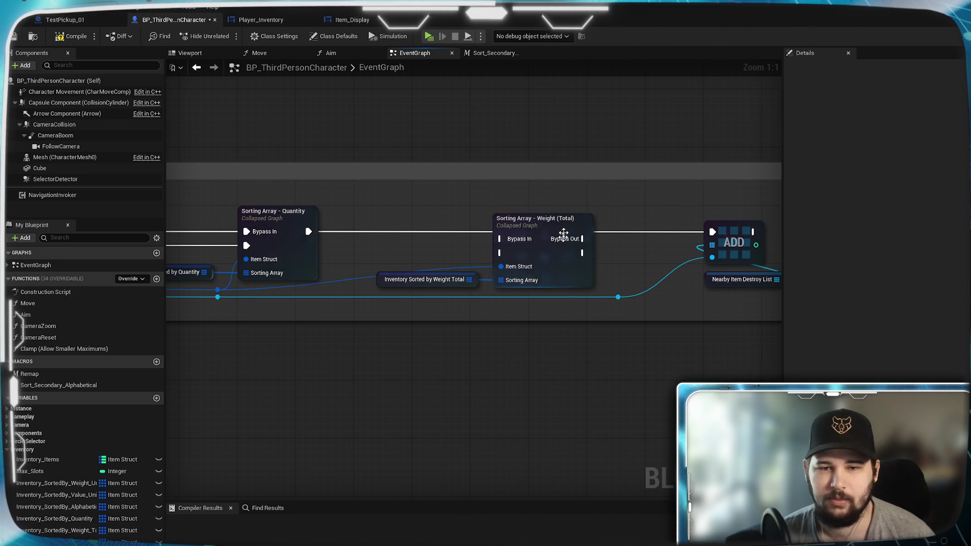
pyautogui.moveTo(486, 218)
pyautogui.mouseDown()
pyautogui.moveTo(623, 198)
pyautogui.moveTo(691, 213)
pyautogui.mouseUp()
pyautogui.doubleClick(690, 213)
# - Delete the Bypass In input pin and the leftover bypass reroute knot and wire
pyautogui.scroll(5, 561, 390)
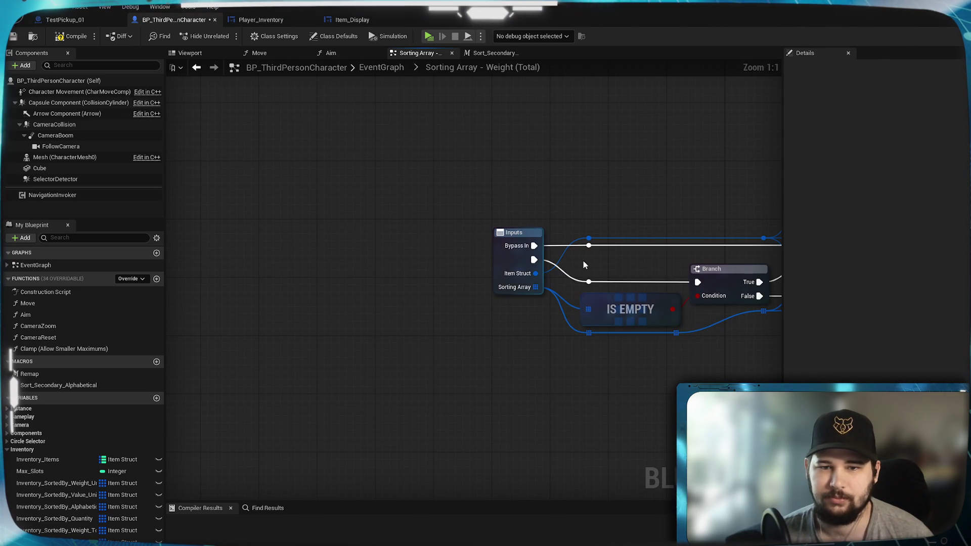
pyautogui.click(511, 243)
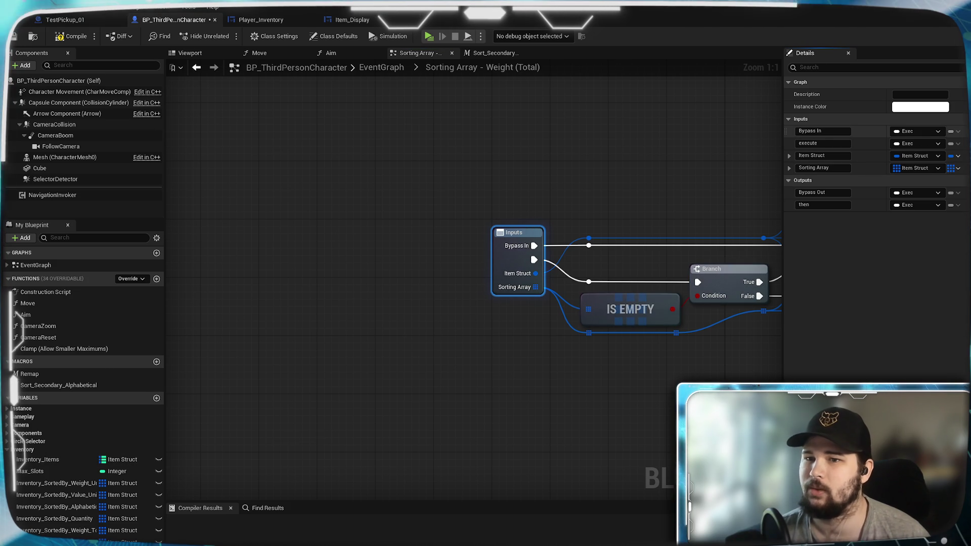
pyautogui.press('Delete')
pyautogui.moveTo(596, 273)
pyautogui.mouseDown()
pyautogui.moveTo(292, 253)
pyautogui.moveTo(416, 244)
pyautogui.moveTo(476, 260)
pyautogui.mouseUp()
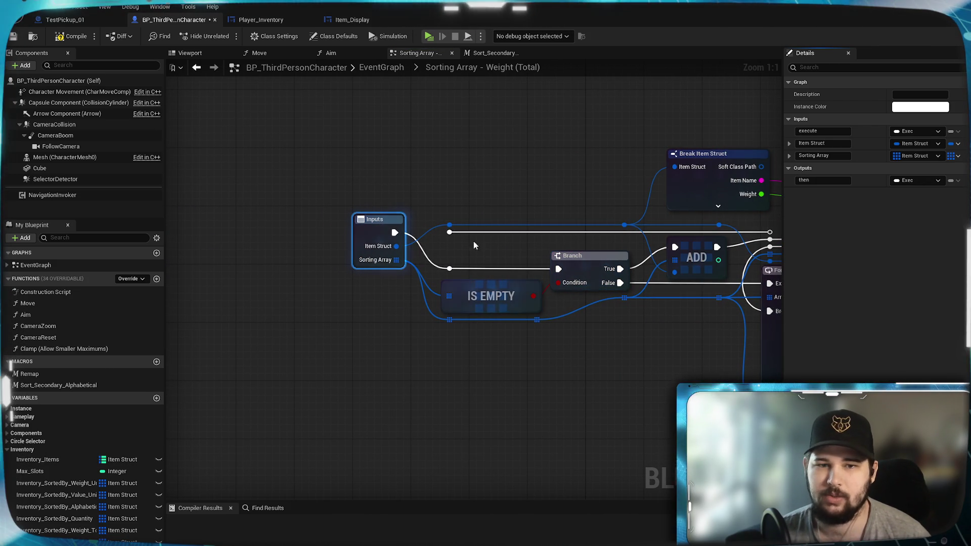
pyautogui.click(454, 236)
pyautogui.press('Delete')
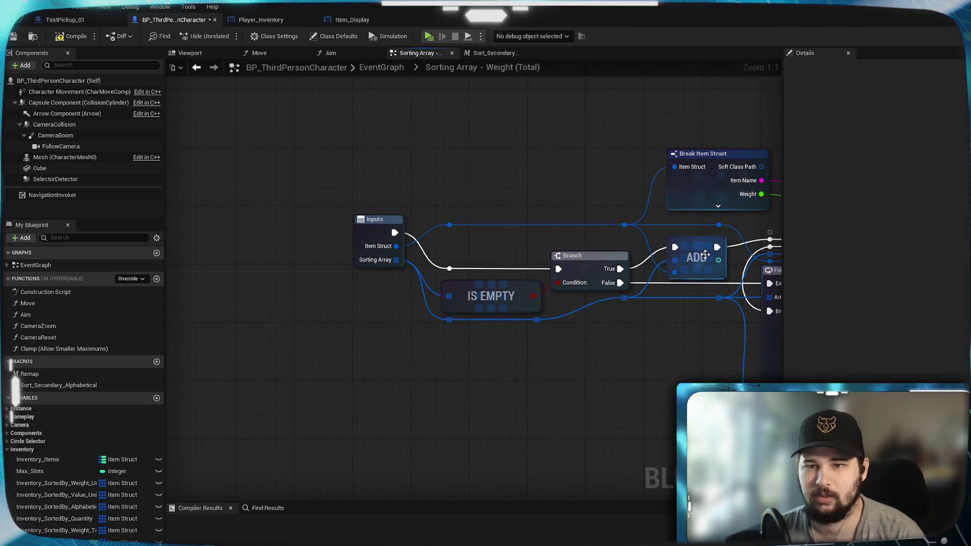
# - Check the For Each Loop, INSERT, ADD and Outputs nodes at the graph's end
pyautogui.rightClick(767, 234)
pyautogui.moveTo(769, 238); pyautogui.dragTo(555, 251)
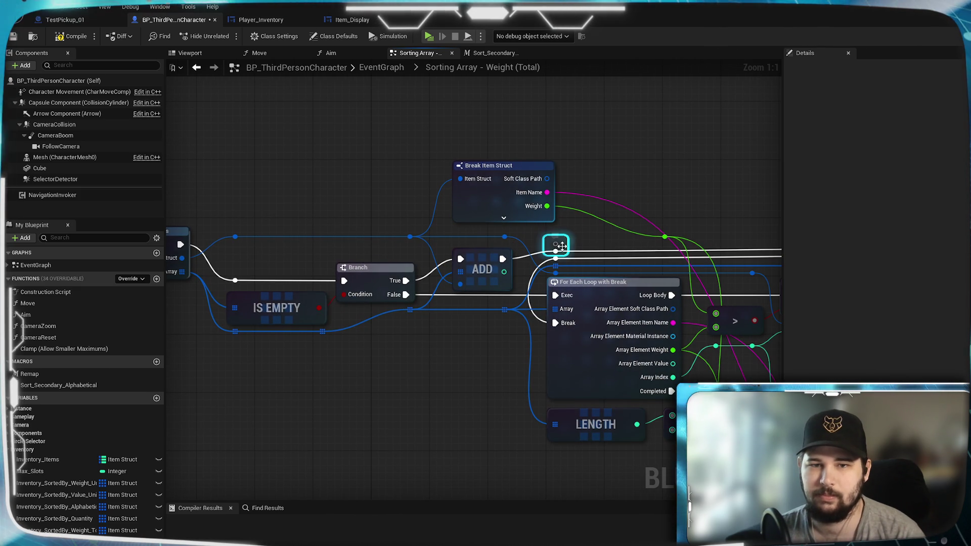
pyautogui.moveTo(477, 368)
pyautogui.mouseDown()
pyautogui.moveTo(502, 337)
pyautogui.moveTo(655, 325)
pyautogui.mouseUp()
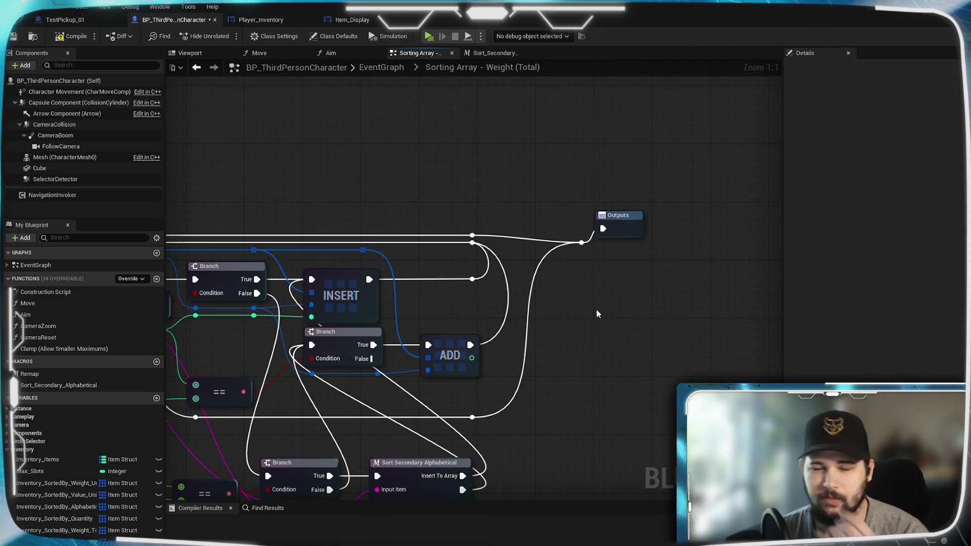
pyautogui.click(647, 249)
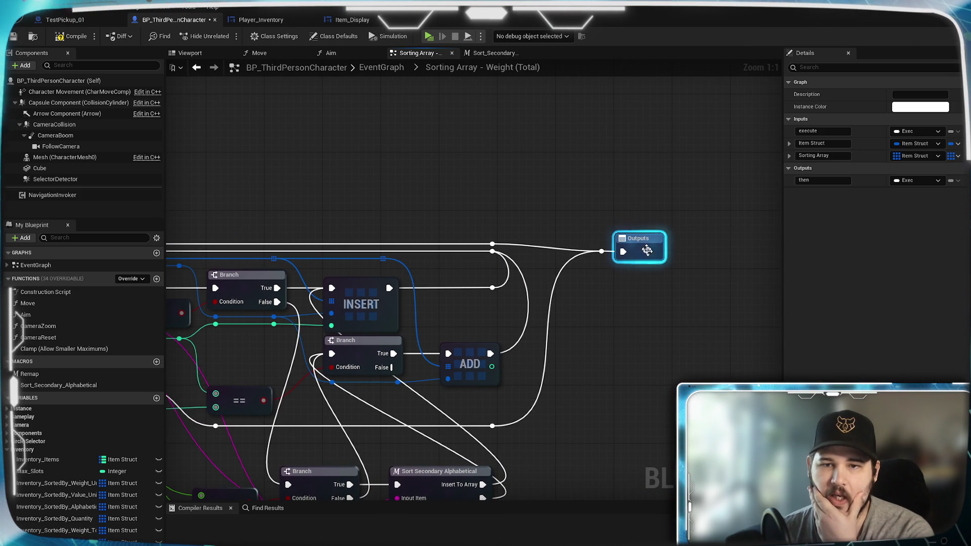
pyautogui.click(497, 184)
pyautogui.moveTo(496, 185)
pyautogui.mouseDown()
pyautogui.moveTo(721, 180)
pyautogui.moveTo(769, 167)
pyautogui.mouseUp()
# - Look back over the Inputs, Branch, For Each Loop and LENGTH nodes
pyautogui.moveTo(289, 371)
pyautogui.mouseDown()
pyautogui.moveTo(384, 366)
pyautogui.moveTo(211, 351)
pyautogui.mouseUp()
pyautogui.moveTo(291, 347)
pyautogui.mouseDown()
pyautogui.moveTo(609, 354)
pyautogui.moveTo(256, 289)
pyautogui.mouseUp()
pyautogui.scroll(-1, 609, 357)
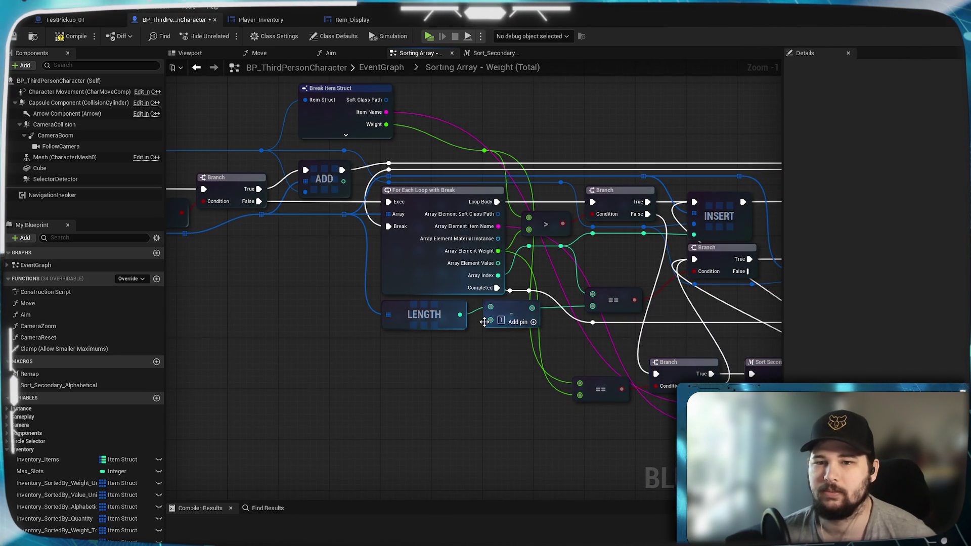
pyautogui.moveTo(485, 321)
pyautogui.mouseDown()
pyautogui.moveTo(419, 311)
pyautogui.moveTo(465, 329)
pyautogui.moveTo(610, 315)
pyautogui.mouseUp()
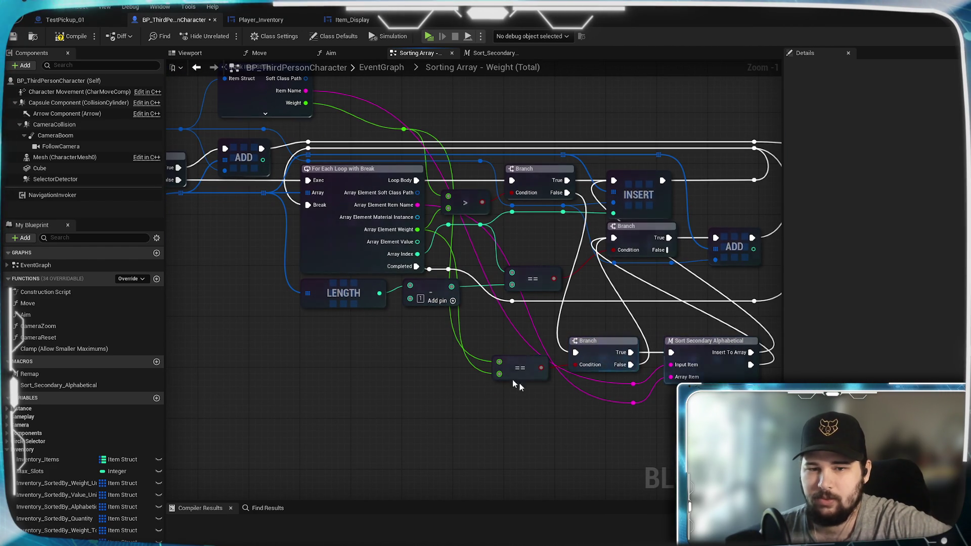
pyautogui.moveTo(469, 360)
pyautogui.mouseDown()
pyautogui.moveTo(748, 396)
pyautogui.moveTo(601, 416)
pyautogui.mouseUp()
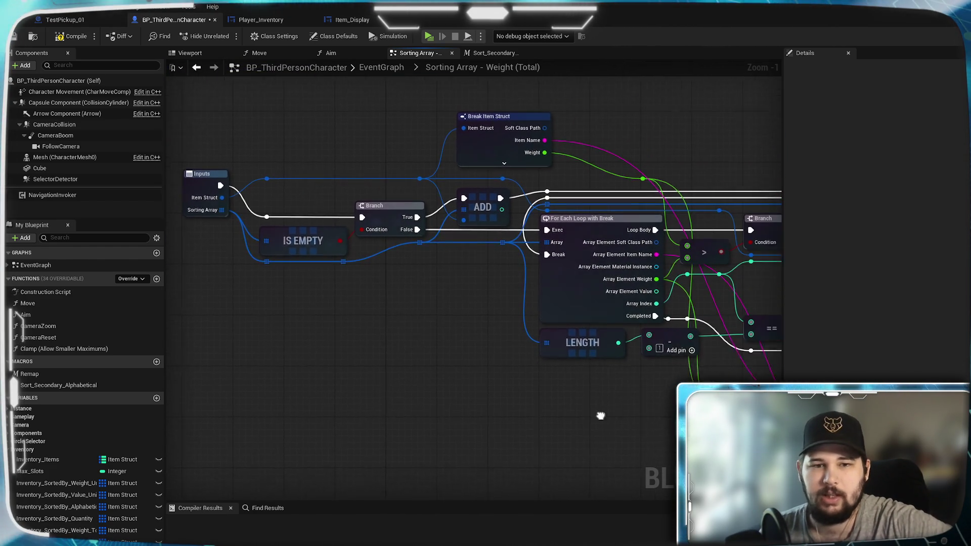
pyautogui.moveTo(392, 317); pyautogui.dragTo(575, 386)
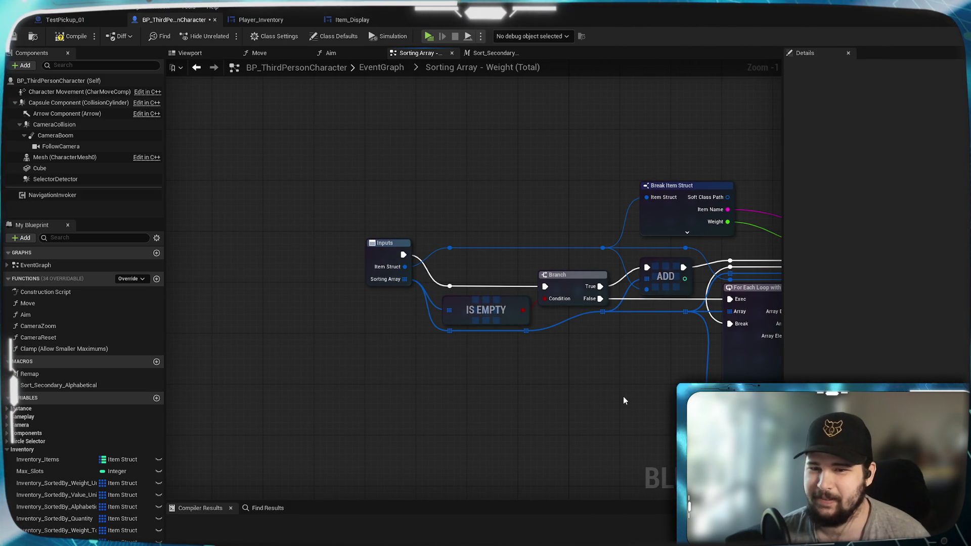
pyautogui.moveTo(623, 397); pyautogui.dragTo(386, 358)
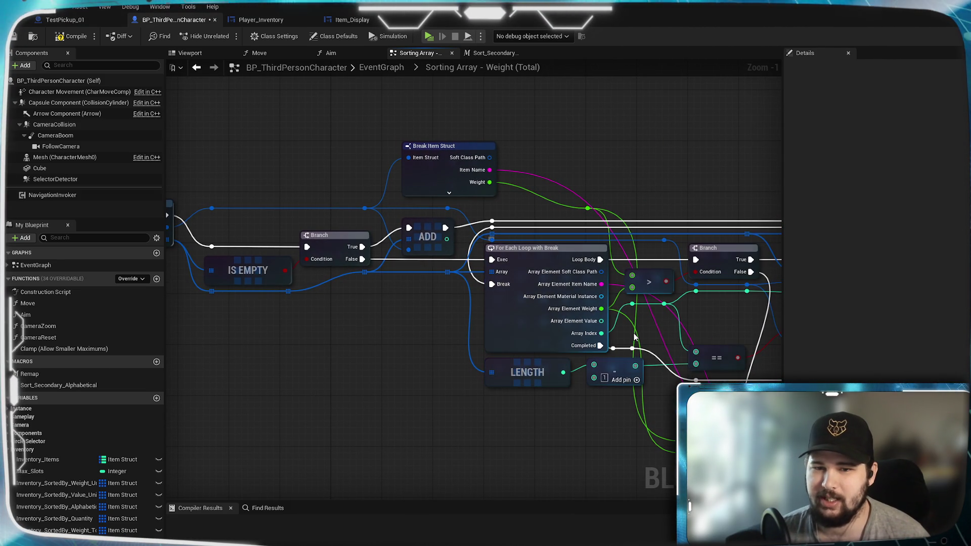
pyautogui.moveTo(647, 337); pyautogui.dragTo(624, 330)
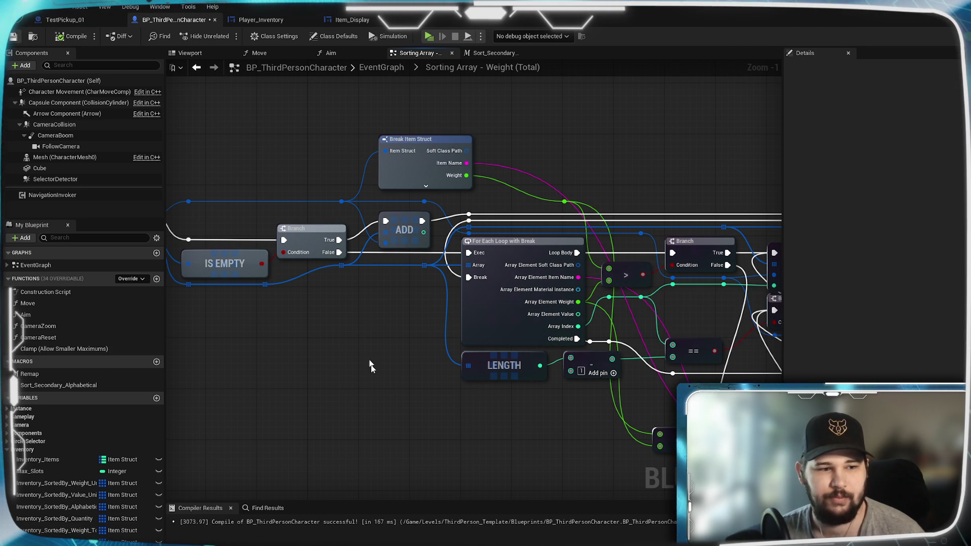
# - Look over the Weight (Total) loop section, then go back to the main EventGraph
pyautogui.moveTo(590, 423)
pyautogui.mouseDown()
pyautogui.moveTo(377, 416)
pyautogui.moveTo(652, 363)
pyautogui.mouseUp()
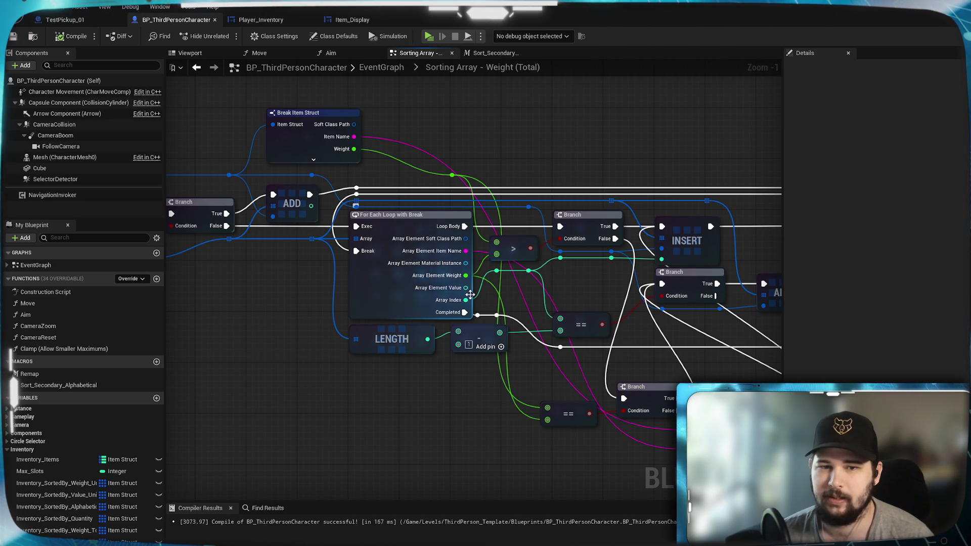
pyautogui.scroll(1, 431, 282)
pyautogui.moveTo(235, 268)
pyautogui.mouseDown()
pyautogui.moveTo(321, 323)
pyautogui.moveTo(590, 340)
pyautogui.moveTo(546, 328)
pyautogui.mouseUp()
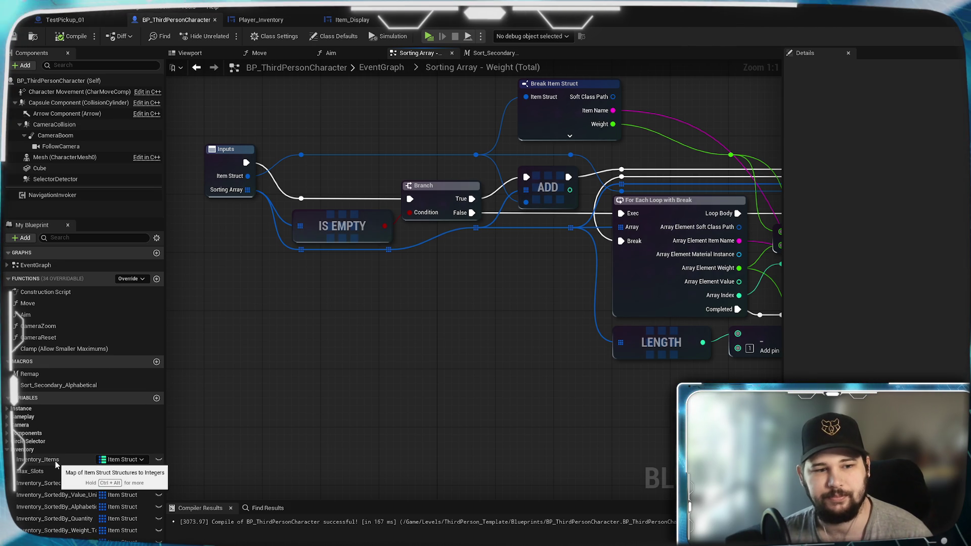
pyautogui.moveTo(460, 324); pyautogui.dragTo(361, 336)
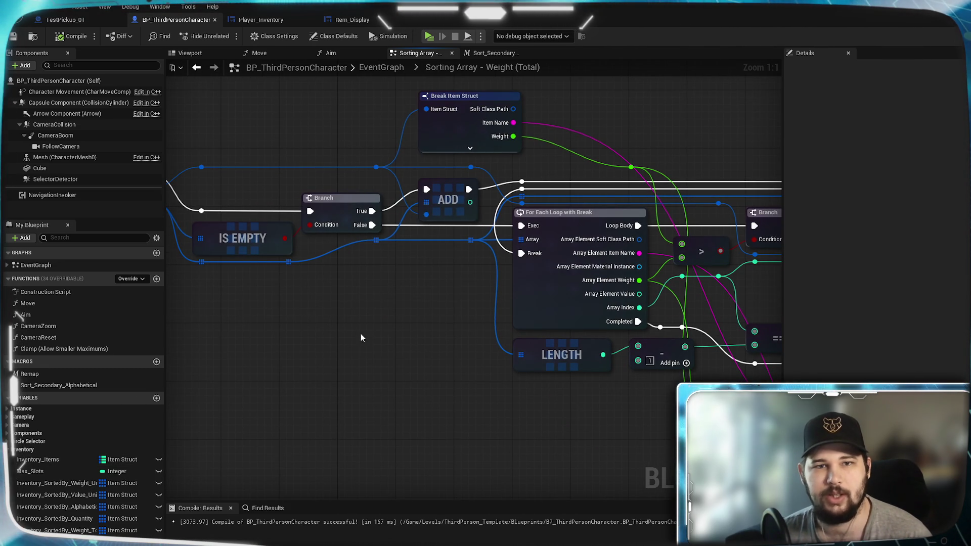
pyautogui.click(377, 66)
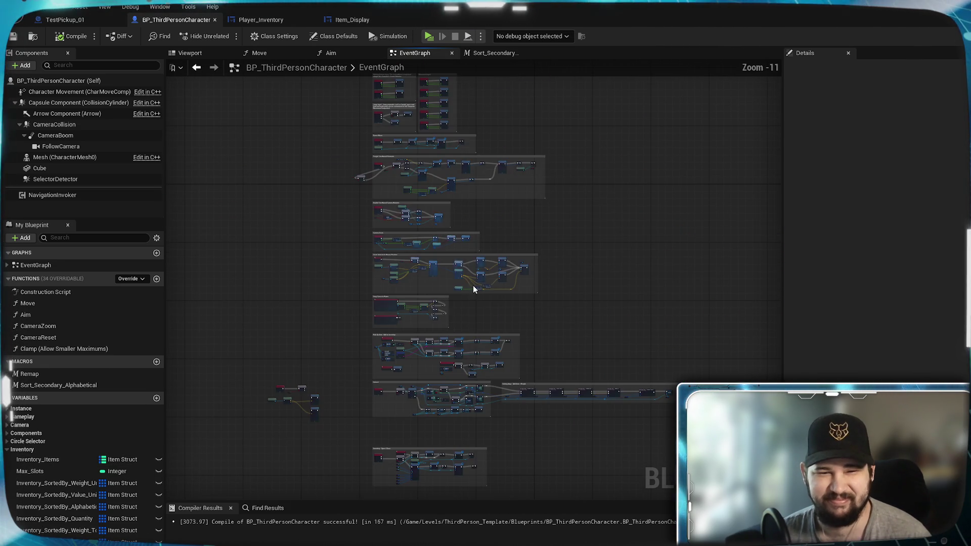
# - Zoom in on the Sorting Array - Quantity node and open its internal FIND/KEYS/INSERT graph
pyautogui.scroll(5, 621, 353)
pyautogui.scroll(7, 516, 219)
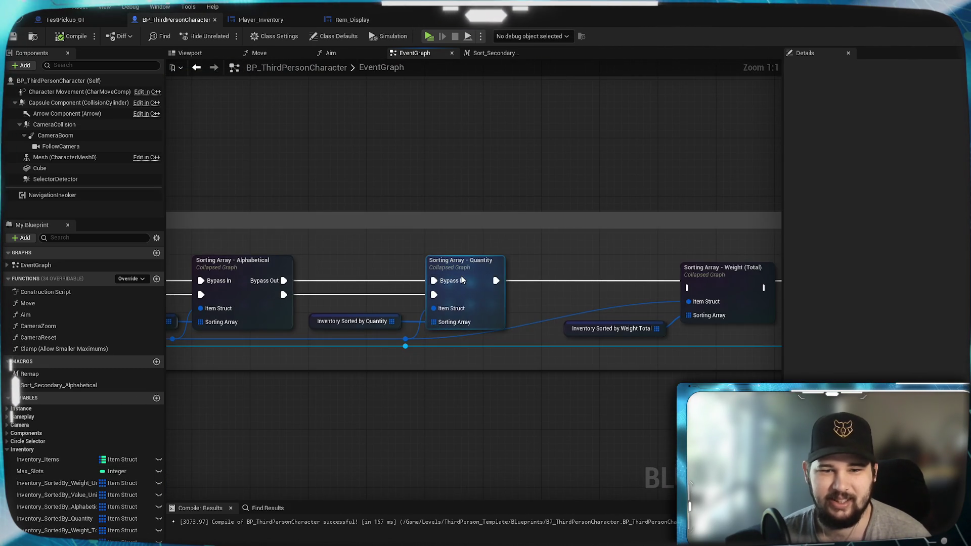
pyautogui.rightClick(461, 270)
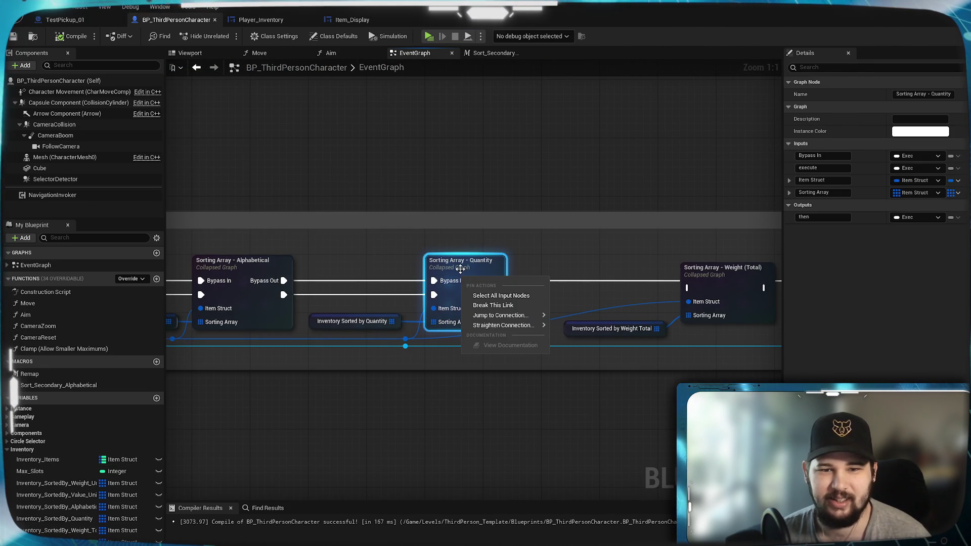
pyautogui.click(390, 407)
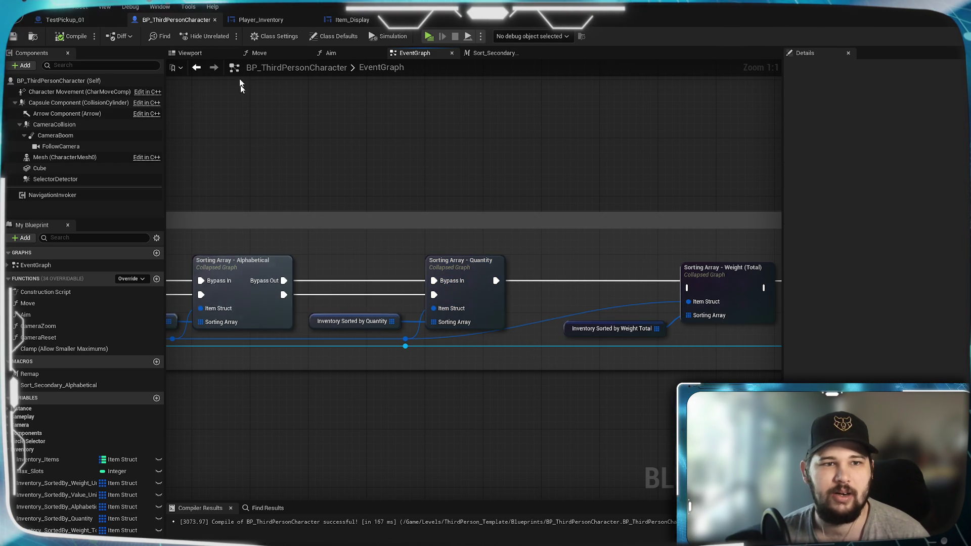
pyautogui.doubleClick(473, 275)
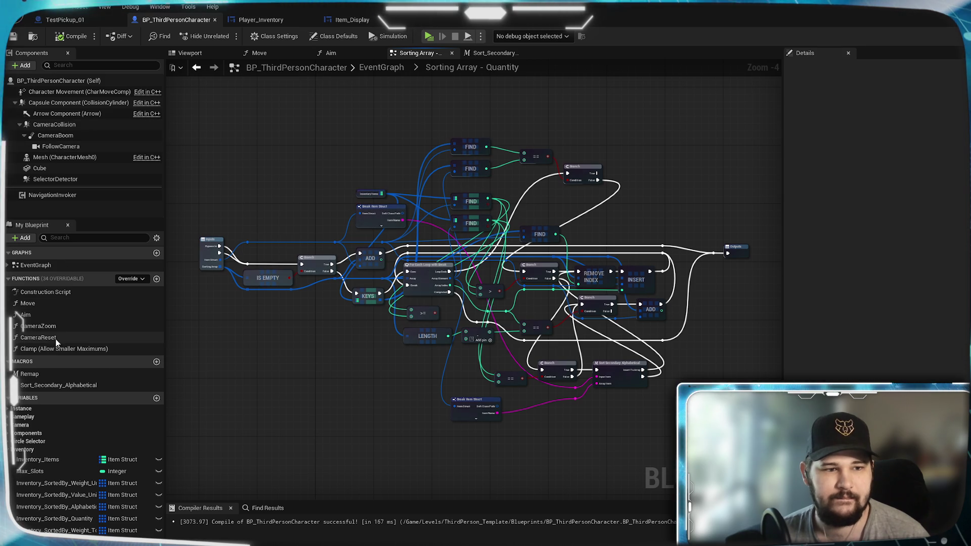
# - Switch between the EventGraph and the Quantity graph, cancelling the bookmark popup
pyautogui.doubleClick(28, 266)
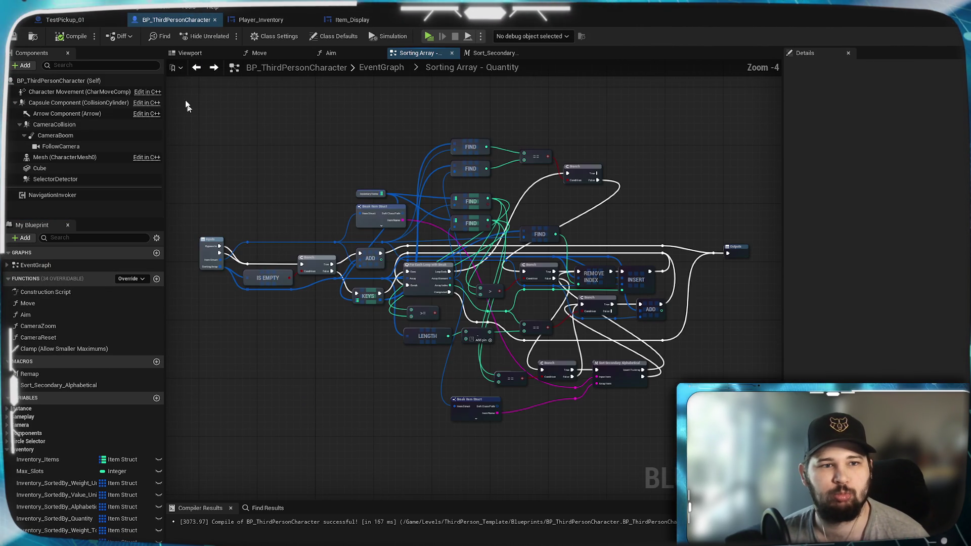
pyautogui.hotkey('alt', 'Left')
pyautogui.click(176, 70)
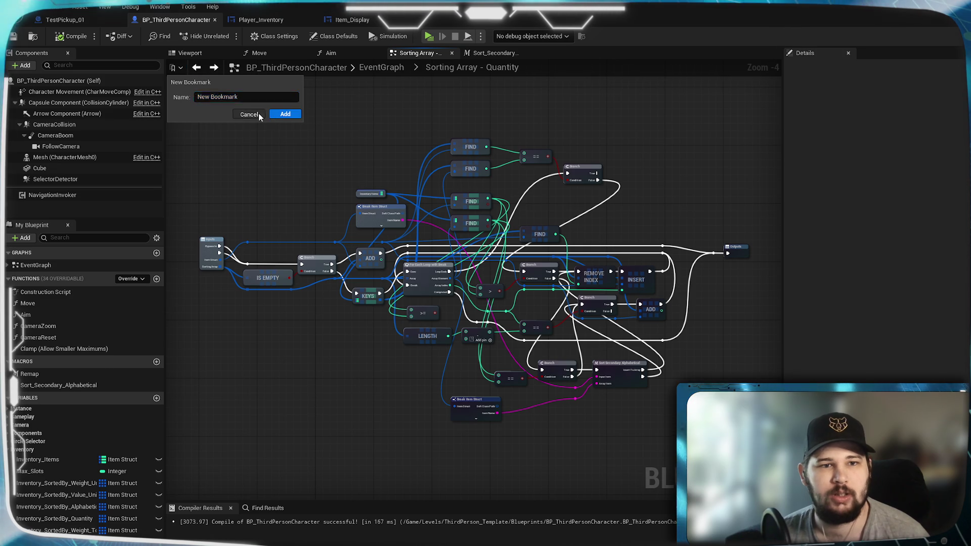
pyautogui.click(238, 158)
pyautogui.rightClick(424, 55)
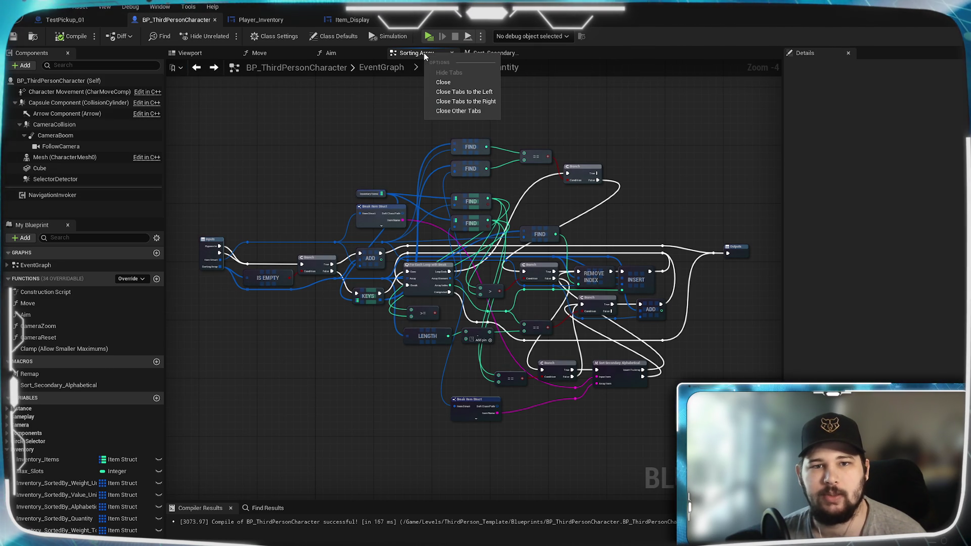
pyautogui.click(358, 138)
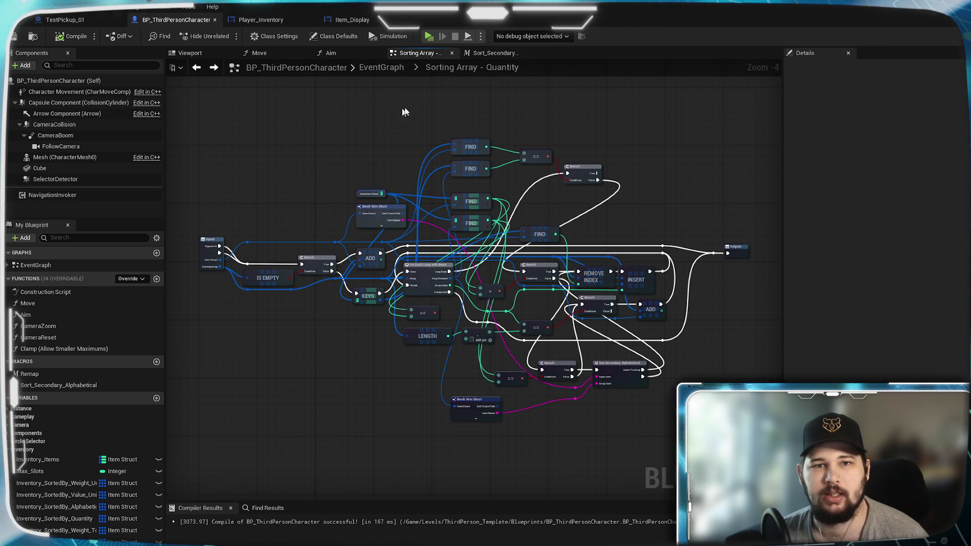
# - View the Sort_Secondary_Alphabetical graph, then open EventGraph in a new tab
pyautogui.click(502, 54)
pyautogui.click(34, 266)
pyautogui.doubleClick(35, 266)
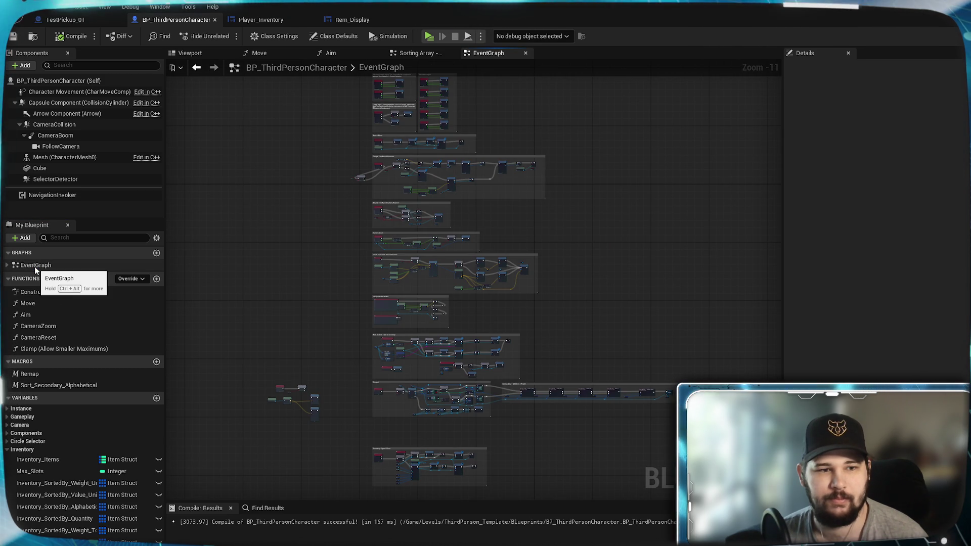
pyautogui.click(196, 68)
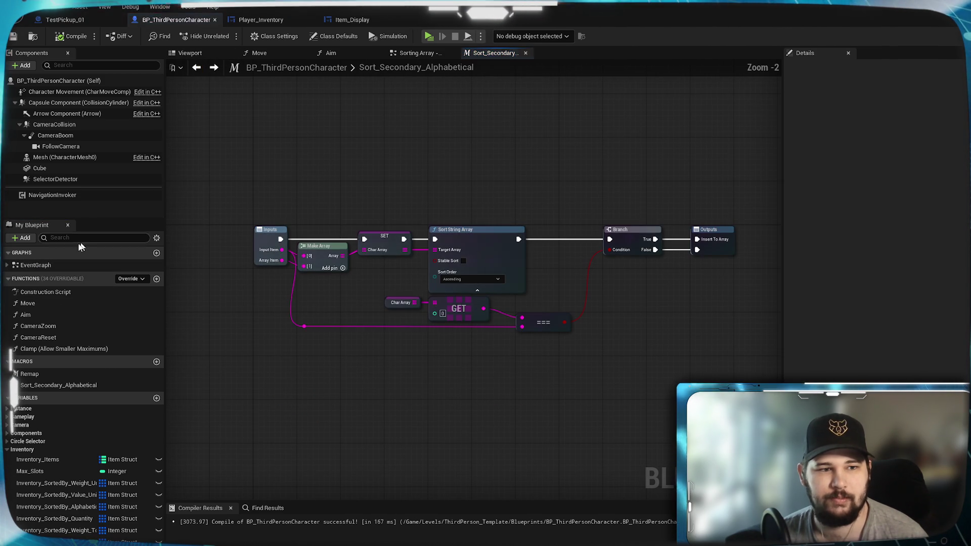
pyautogui.rightClick(46, 267)
pyautogui.click(81, 298)
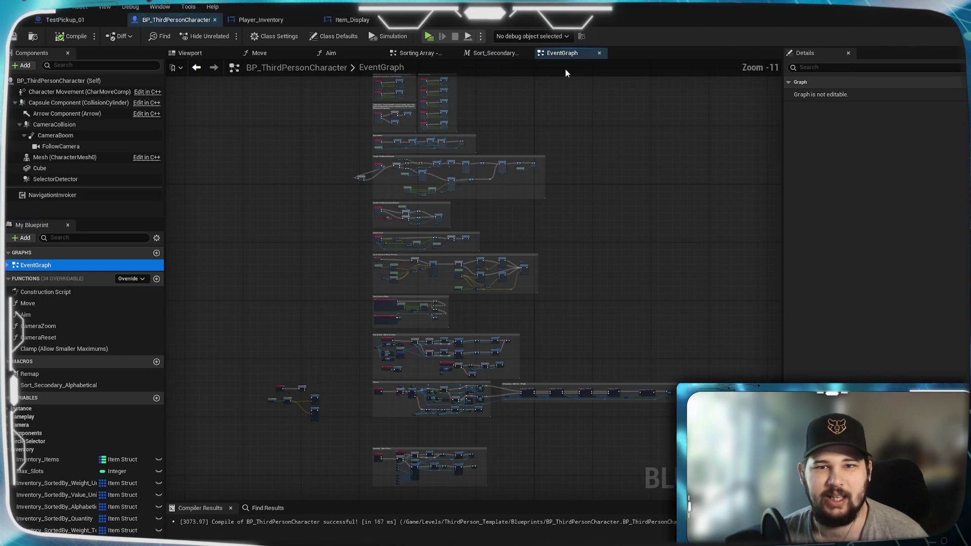
# - Open Sorting Array - Weight (Total) in its own tab and compare it with the Quantity graph
pyautogui.scroll(12, 578, 351)
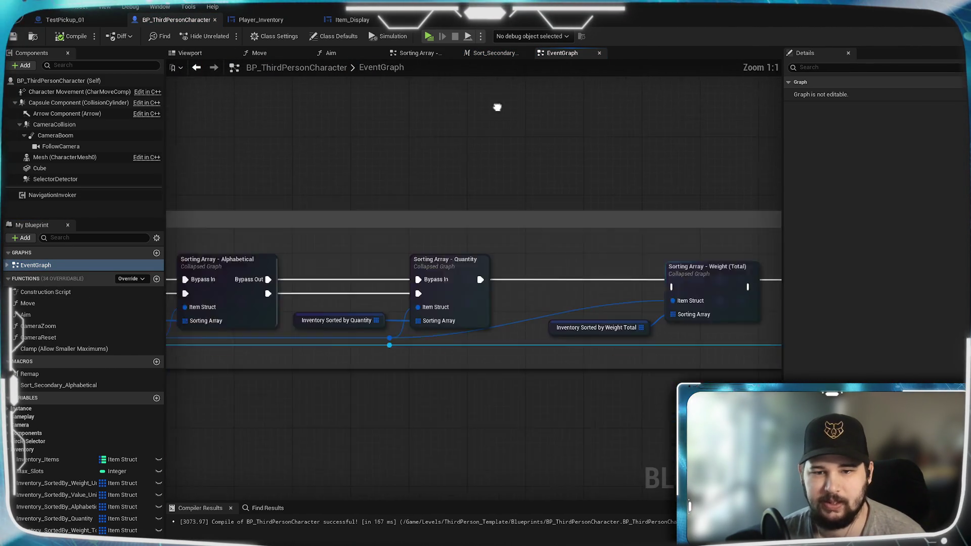
pyautogui.doubleClick(501, 238)
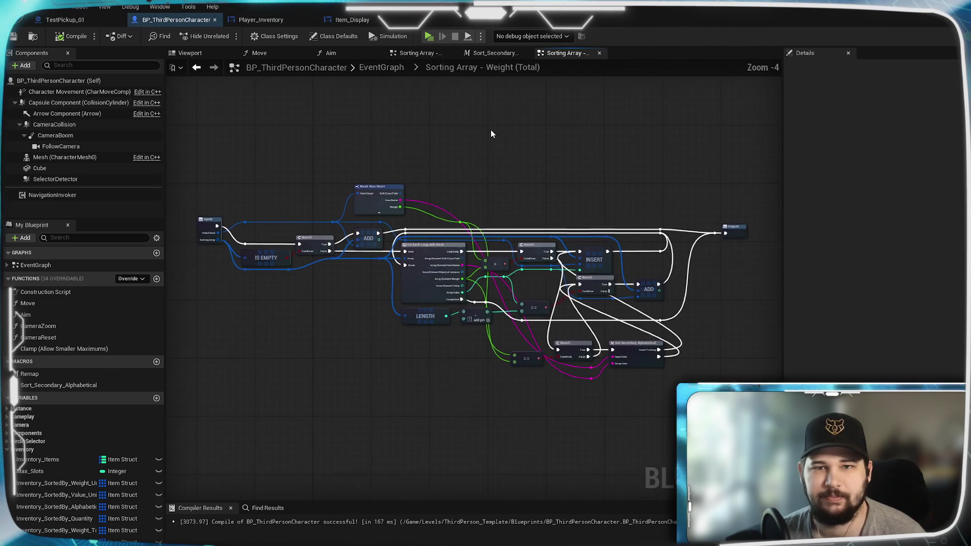
pyautogui.moveTo(416, 55); pyautogui.dragTo(477, 54)
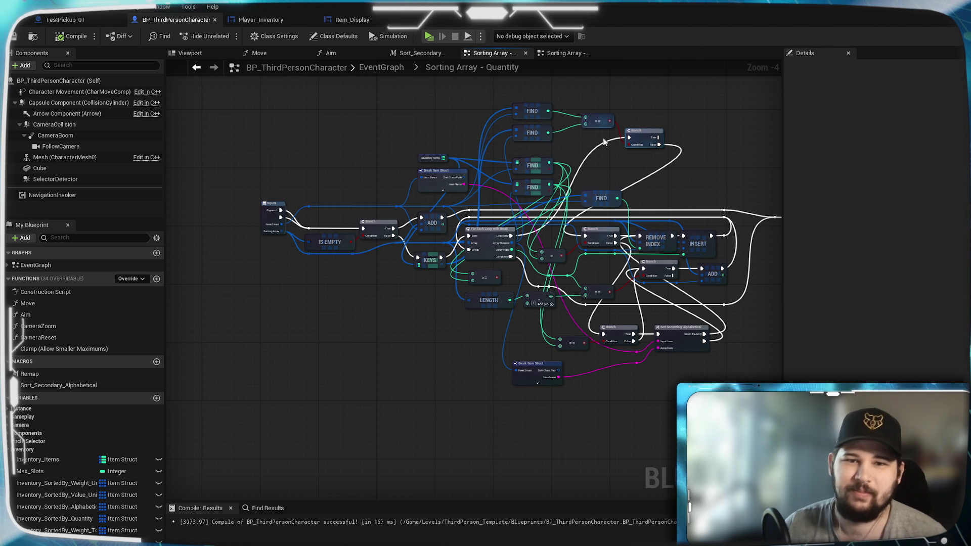
pyautogui.scroll(4, 599, 146)
pyautogui.moveTo(417, 180); pyautogui.dragTo(483, 192)
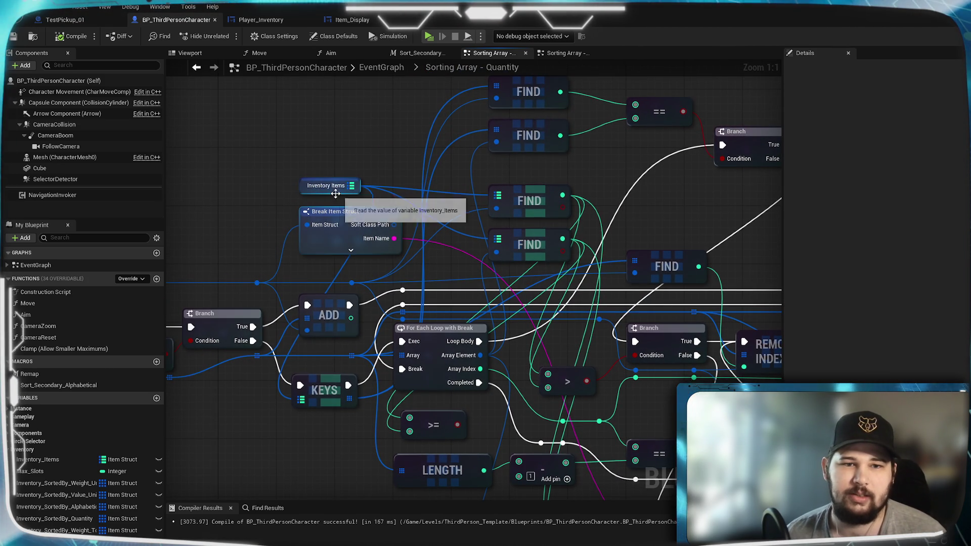
pyautogui.moveTo(399, 157); pyautogui.dragTo(392, 182)
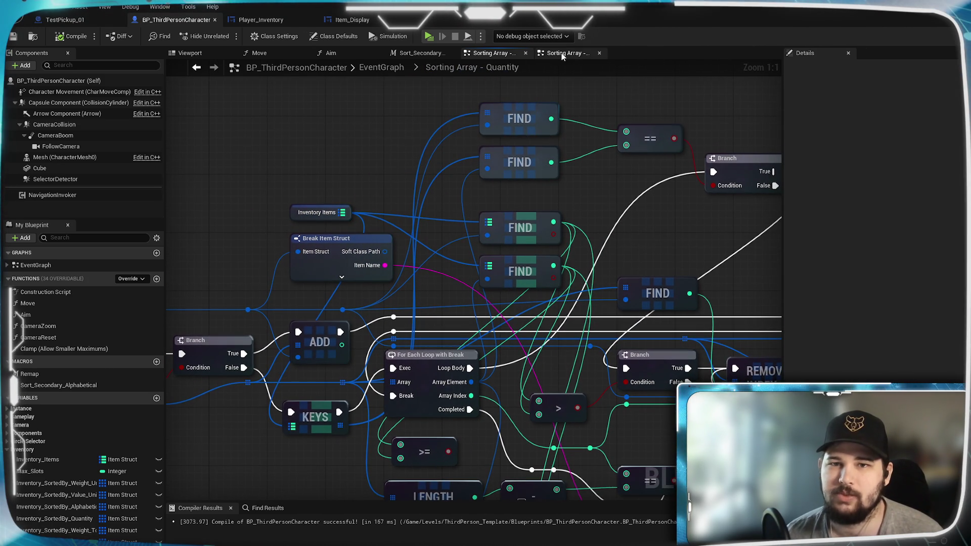
pyautogui.click(562, 53)
pyautogui.scroll(5, 642, 203)
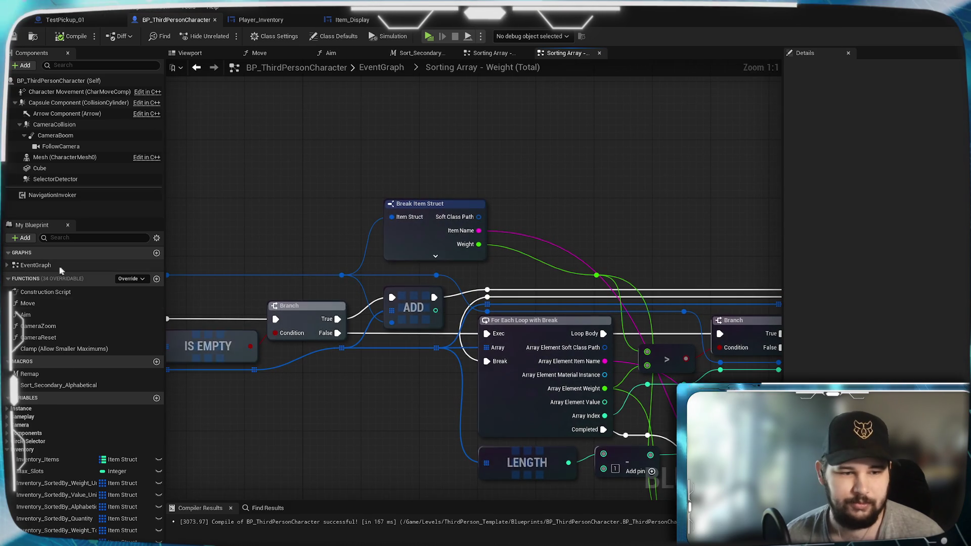
# - Place an Inventory_Items getter above the Break Item Struct node
pyautogui.moveTo(38, 459)
pyautogui.mouseDown()
pyautogui.moveTo(347, 152)
pyautogui.moveTo(410, 157)
pyautogui.mouseUp()
pyautogui.click(369, 166)
pyautogui.click(420, 182)
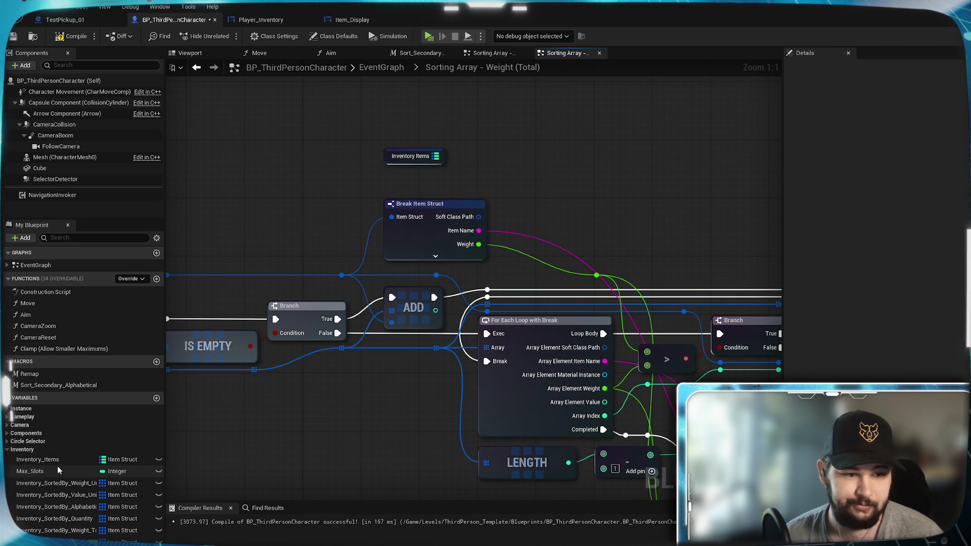
# - Add a Map FIND node on Inventory Items, keyed by the item struct
pyautogui.moveTo(437, 156); pyautogui.dragTo(522, 152)
pyautogui.write('find')
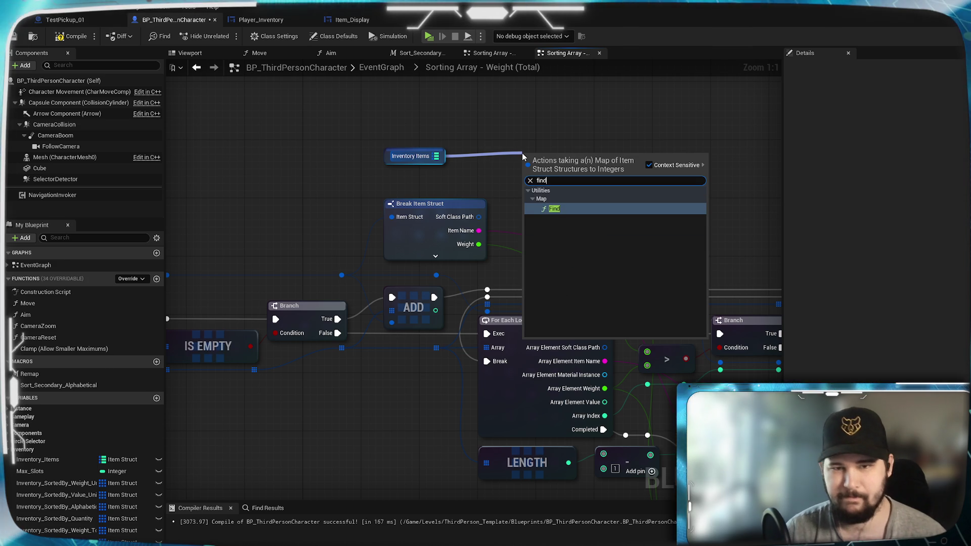
pyautogui.press('Return')
pyautogui.moveTo(341, 274); pyautogui.dragTo(530, 172)
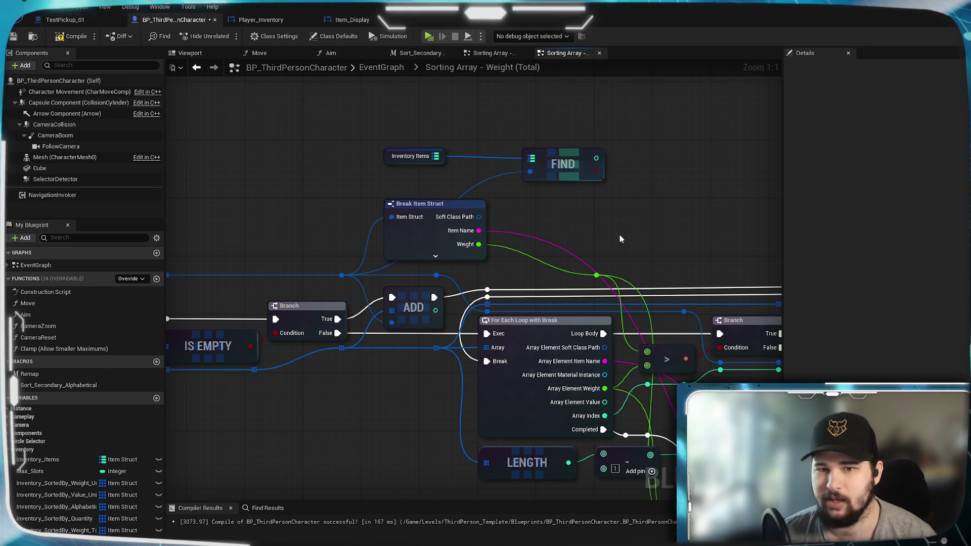
pyautogui.moveTo(626, 233)
pyautogui.mouseDown()
pyautogui.moveTo(500, 230)
pyautogui.moveTo(484, 224)
pyautogui.moveTo(501, 197)
pyautogui.moveTo(239, 227)
pyautogui.moveTo(381, 150)
pyautogui.mouseUp()
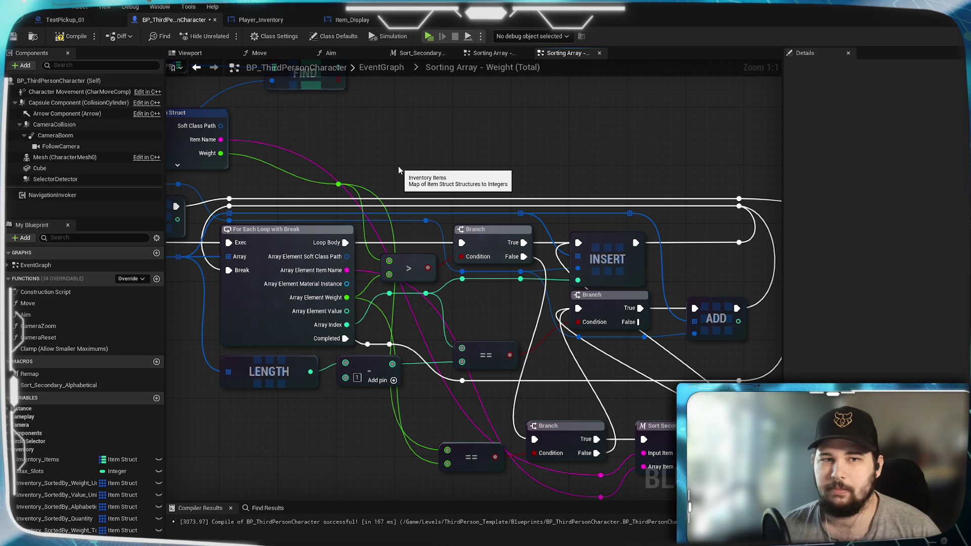
pyautogui.click(486, 54)
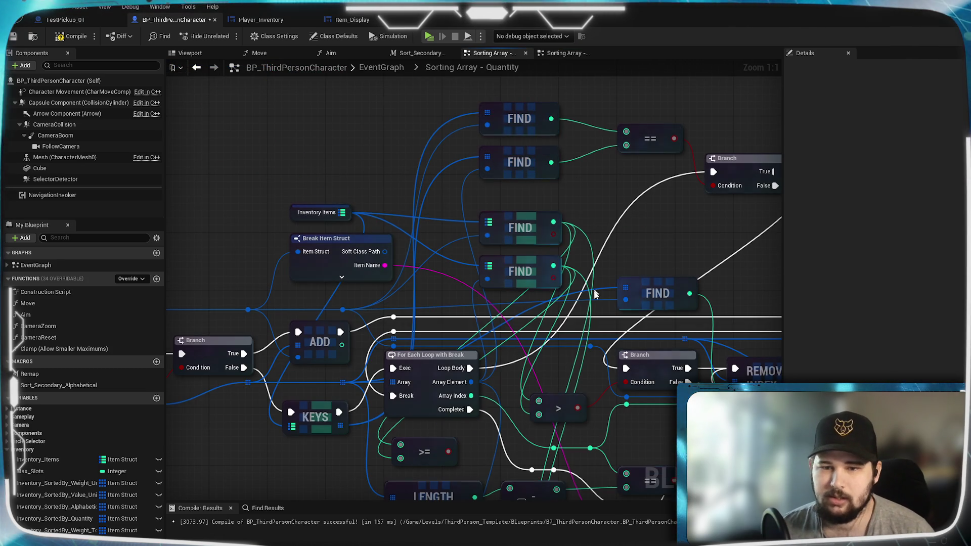
pyautogui.moveTo(646, 426)
pyautogui.mouseDown()
pyautogui.moveTo(453, 283)
pyautogui.moveTo(329, 464)
pyautogui.moveTo(464, 421)
pyautogui.moveTo(574, 303)
pyautogui.moveTo(664, 297)
pyautogui.mouseUp()
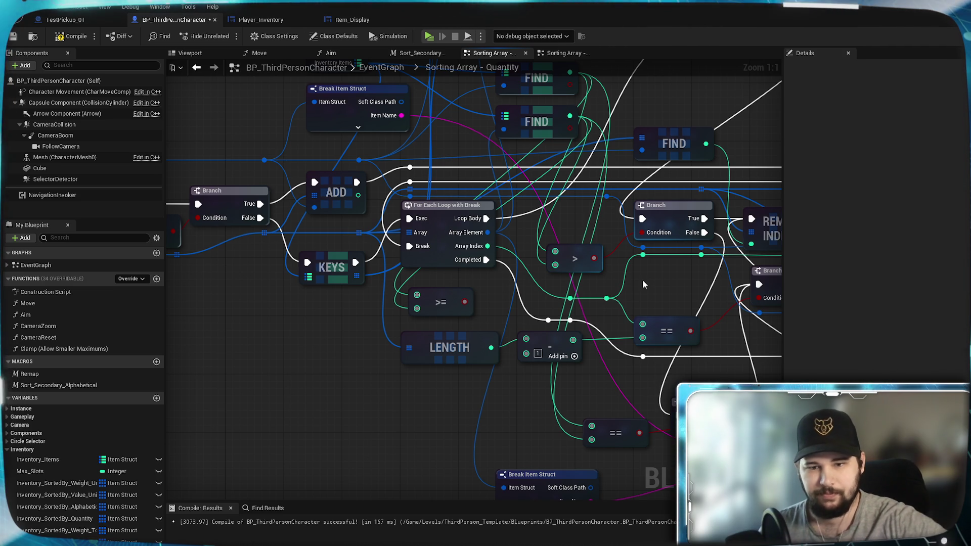
pyautogui.moveTo(644, 285)
pyautogui.mouseDown()
pyautogui.moveTo(471, 186)
pyautogui.moveTo(527, 204)
pyautogui.mouseUp()
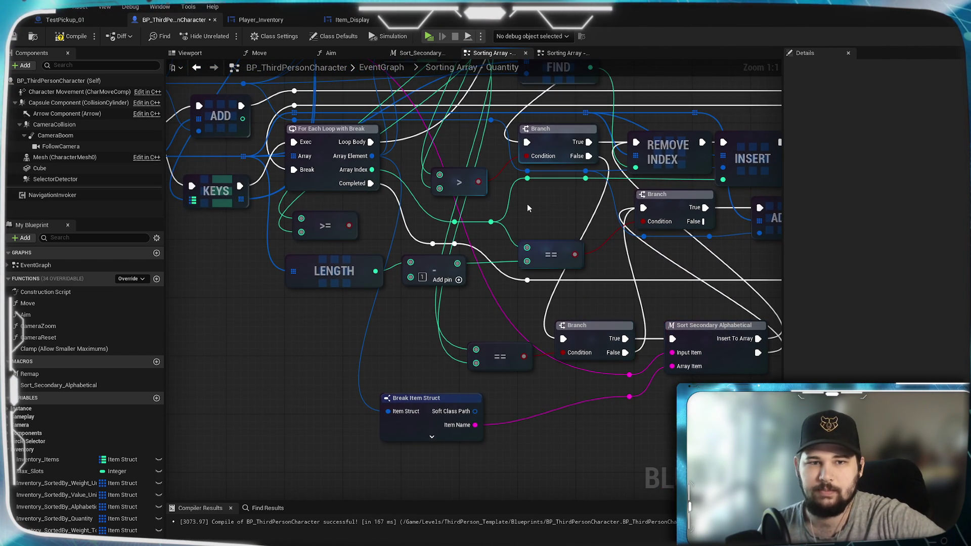
pyautogui.click(569, 53)
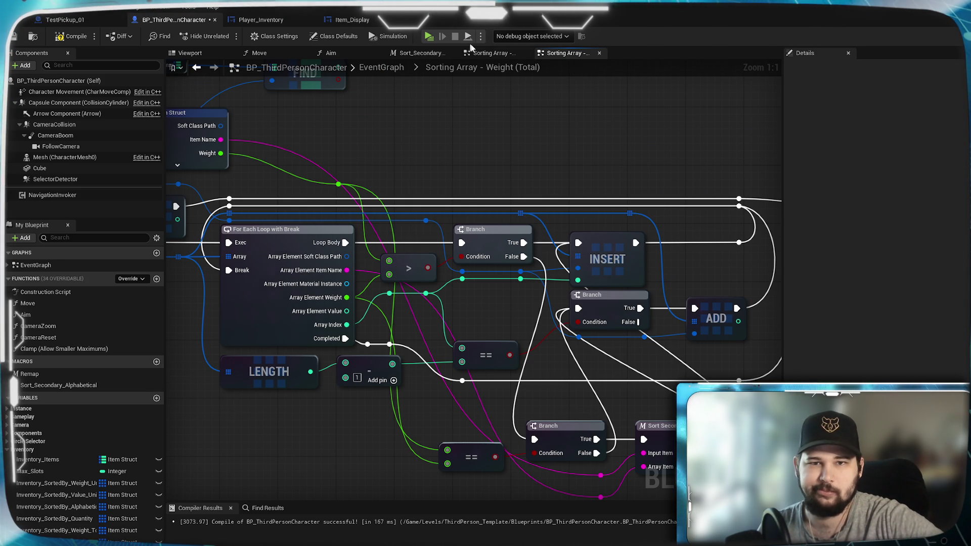
pyautogui.click(485, 56)
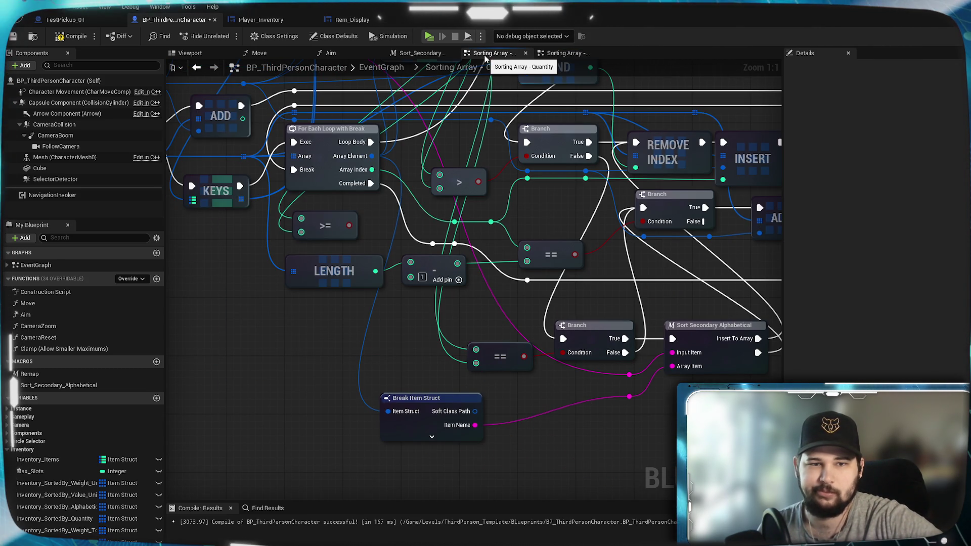
pyautogui.moveTo(399, 363)
pyautogui.mouseDown()
pyautogui.moveTo(263, 467)
pyautogui.moveTo(434, 491)
pyautogui.moveTo(490, 544)
pyautogui.moveTo(509, 545)
pyautogui.moveTo(552, 387)
pyautogui.moveTo(531, 499)
pyautogui.moveTo(427, 419)
pyautogui.moveTo(360, 395)
pyautogui.moveTo(517, 458)
pyautogui.mouseUp()
pyautogui.moveTo(605, 413); pyautogui.dragTo(412, 411)
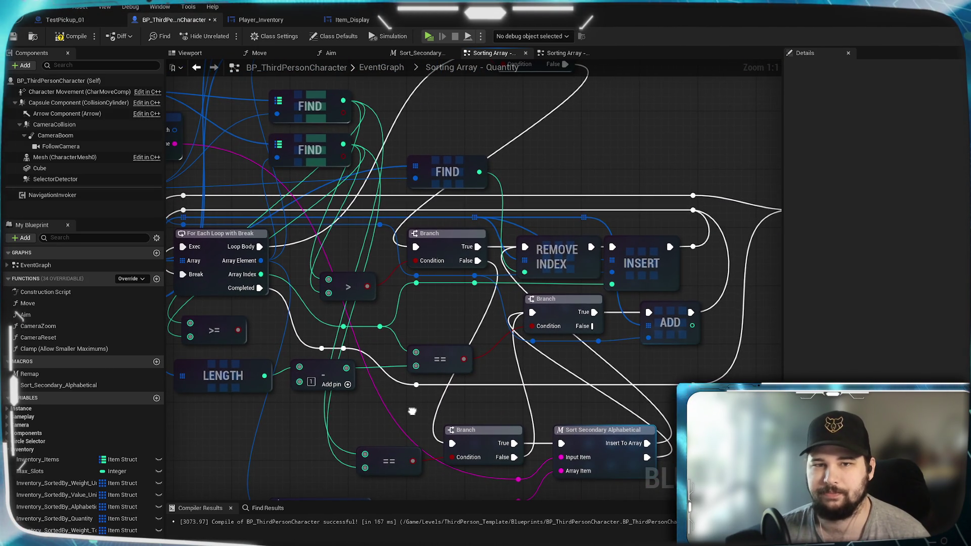
pyautogui.click(560, 53)
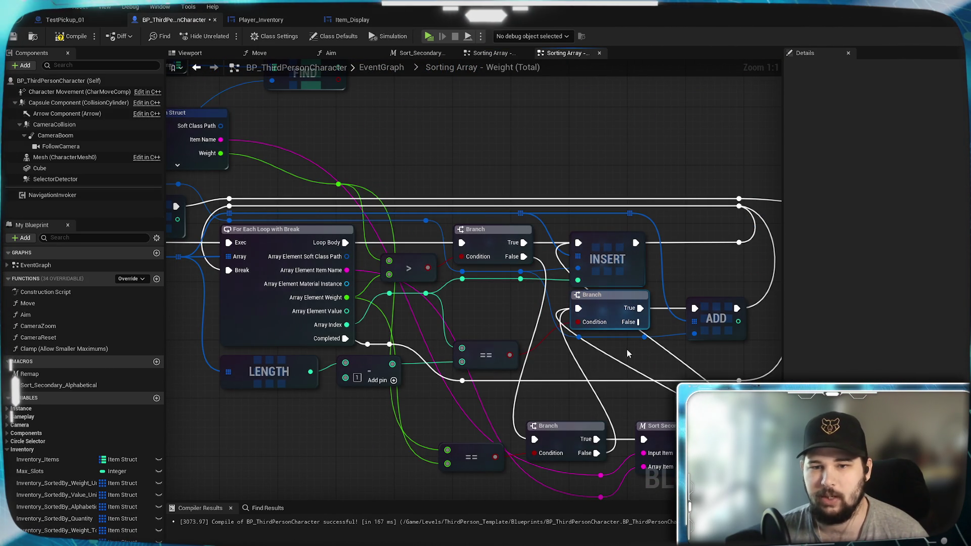
pyautogui.moveTo(627, 354)
pyautogui.mouseDown()
pyautogui.moveTo(961, 359)
pyautogui.moveTo(970, 339)
pyautogui.moveTo(941, 314)
pyautogui.moveTo(673, 338)
pyautogui.moveTo(422, 328)
pyautogui.moveTo(599, 332)
pyautogui.moveTo(506, 233)
pyautogui.moveTo(582, 413)
pyautogui.moveTo(773, 433)
pyautogui.mouseUp()
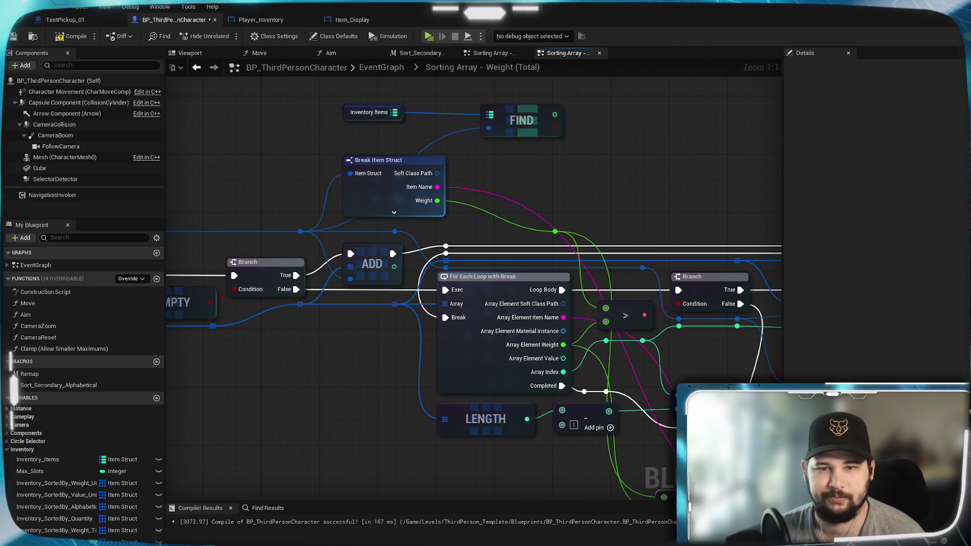
pyautogui.moveTo(726, 502); pyautogui.dragTo(592, 315)
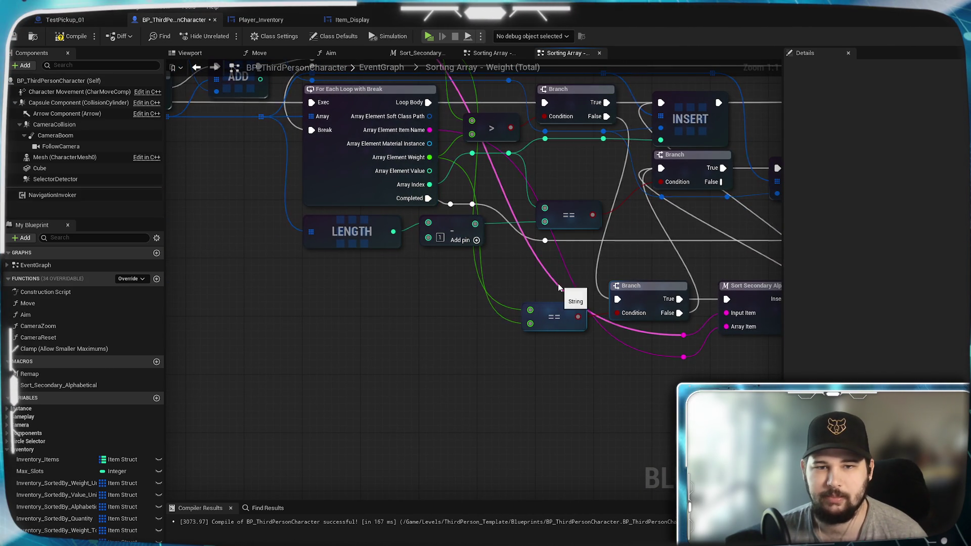
pyautogui.moveTo(557, 284); pyautogui.dragTo(385, 304)
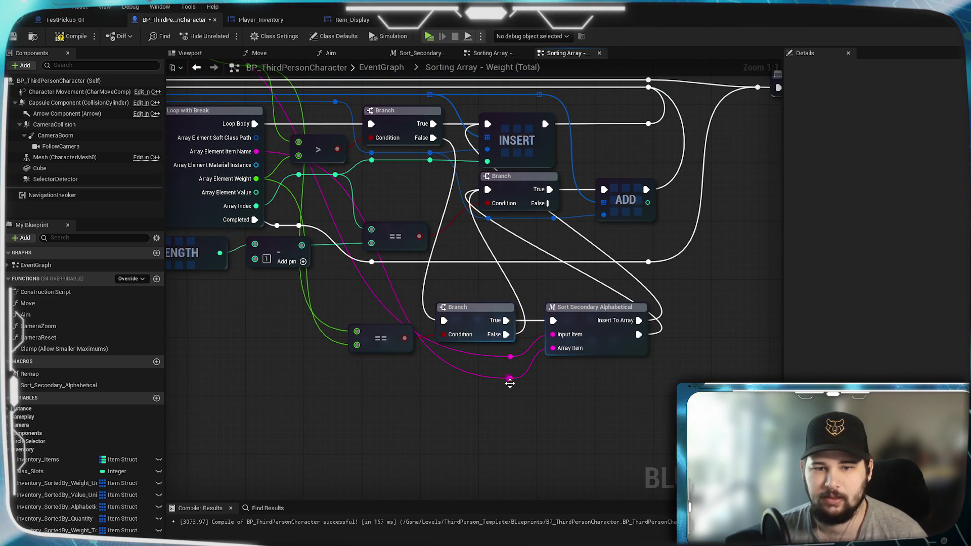
pyautogui.click(506, 56)
pyautogui.moveTo(323, 335)
pyautogui.mouseDown()
pyautogui.moveTo(310, 326)
pyautogui.moveTo(342, 501)
pyautogui.moveTo(592, 544)
pyautogui.moveTo(588, 452)
pyautogui.mouseUp()
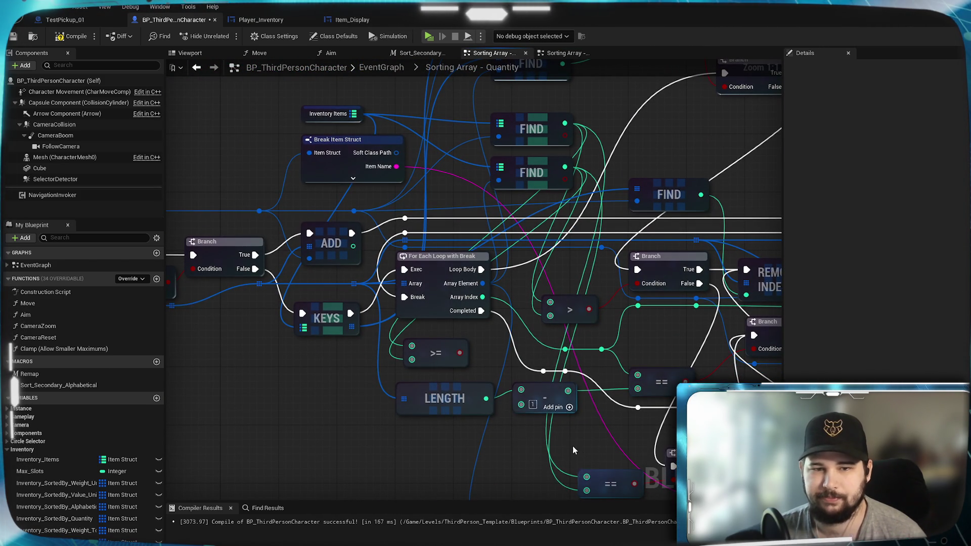
pyautogui.moveTo(656, 354); pyautogui.dragTo(505, 360)
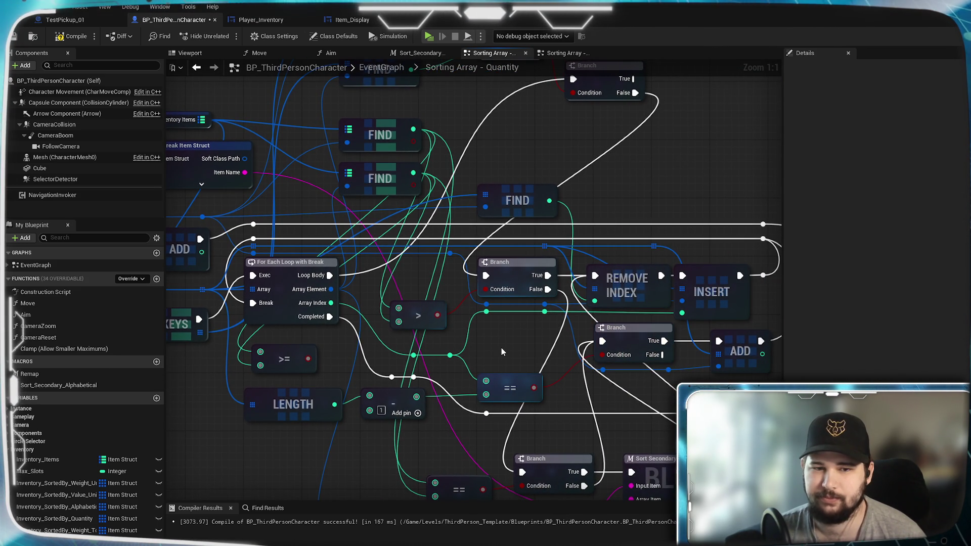
pyautogui.click(562, 54)
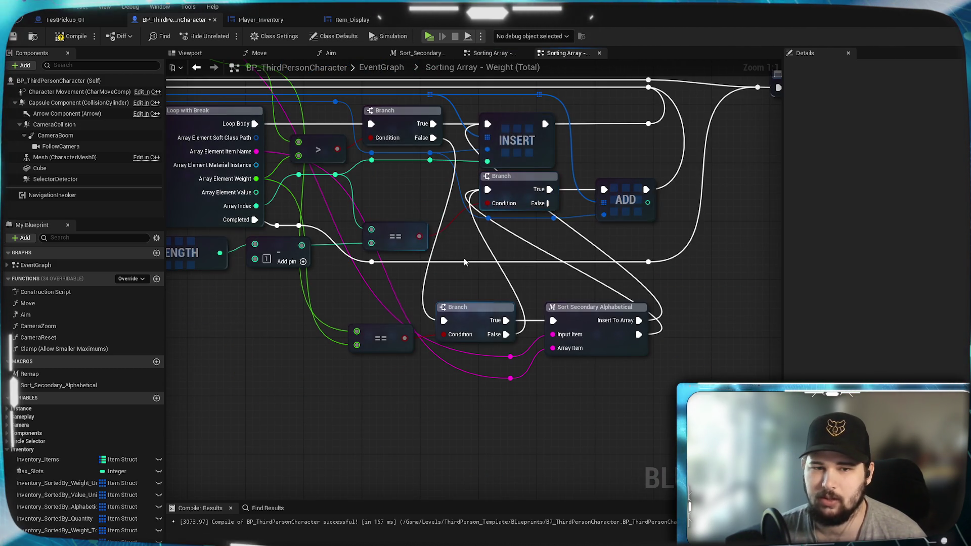
pyautogui.moveTo(465, 261); pyautogui.dragTo(606, 320)
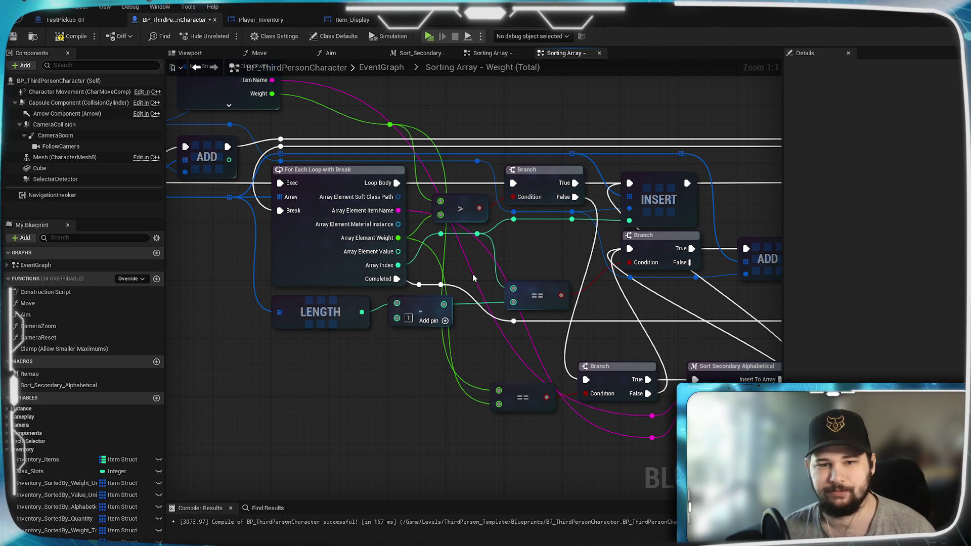
pyautogui.moveTo(474, 278)
pyautogui.mouseDown()
pyautogui.moveTo(484, 347)
pyautogui.moveTo(483, 243)
pyautogui.moveTo(516, 252)
pyautogui.mouseUp()
pyautogui.moveTo(455, 204); pyautogui.dragTo(640, 195)
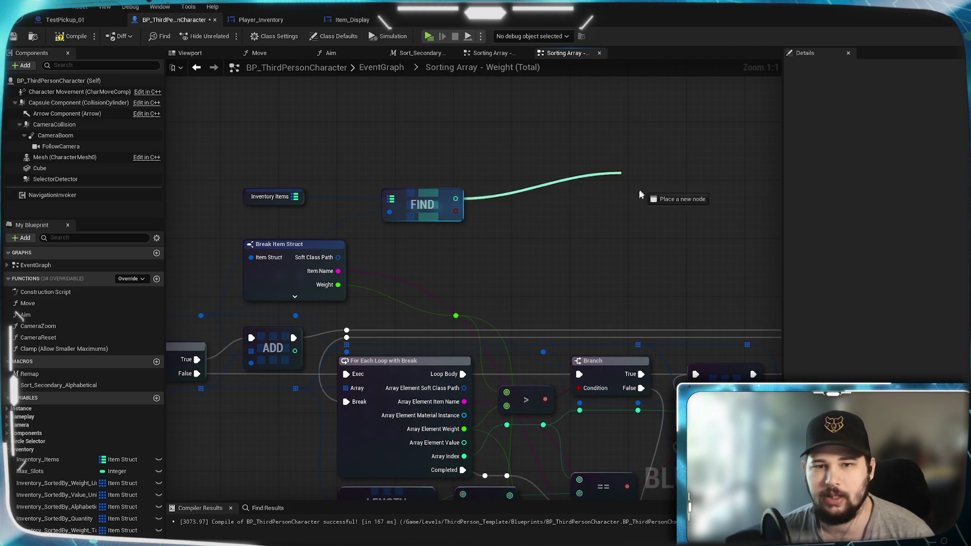
# - Drop the FIND wire, dismiss the action list, and survey the Branch, loop and FIND nodes
pyautogui.moveTo(483, 208)
pyautogui.mouseDown()
pyautogui.moveTo(484, 178)
pyautogui.moveTo(511, 194)
pyautogui.mouseUp()
pyautogui.moveTo(469, 249); pyautogui.dragTo(461, 202)
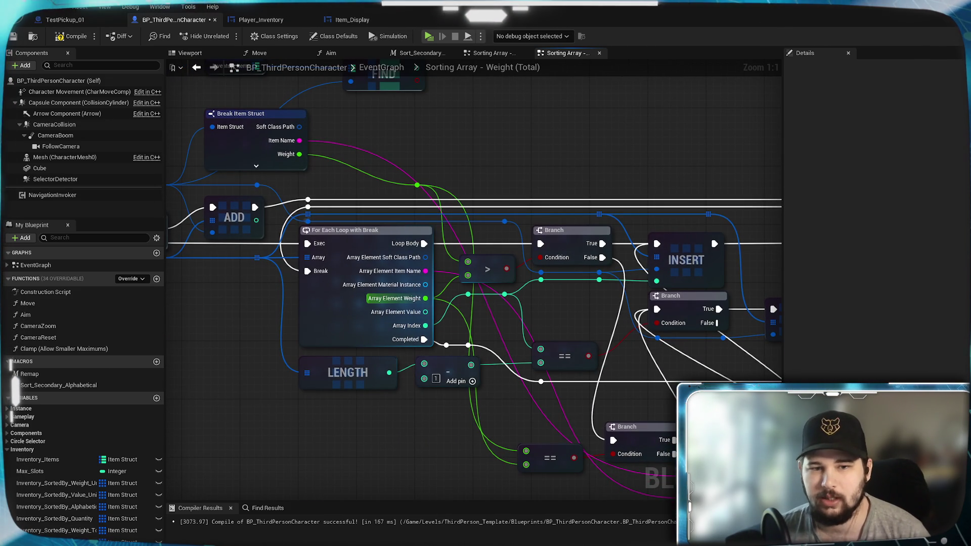
pyautogui.moveTo(595, 320)
pyautogui.mouseDown()
pyautogui.moveTo(578, 318)
pyautogui.moveTo(769, 322)
pyautogui.moveTo(963, 343)
pyautogui.moveTo(552, 313)
pyautogui.mouseUp()
pyautogui.moveTo(468, 302); pyautogui.dragTo(670, 288)
pyautogui.moveTo(349, 266); pyautogui.dragTo(564, 255)
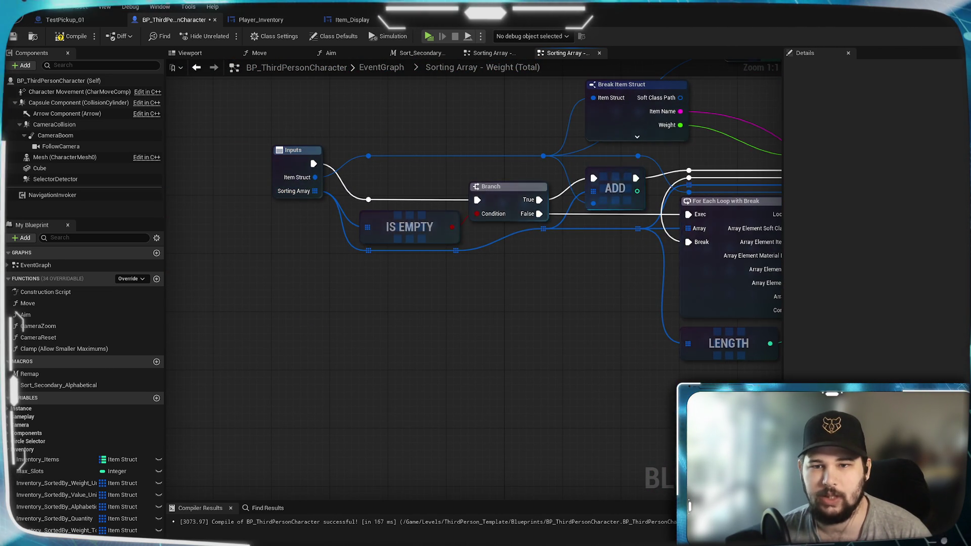
pyautogui.moveTo(759, 268); pyautogui.dragTo(489, 292)
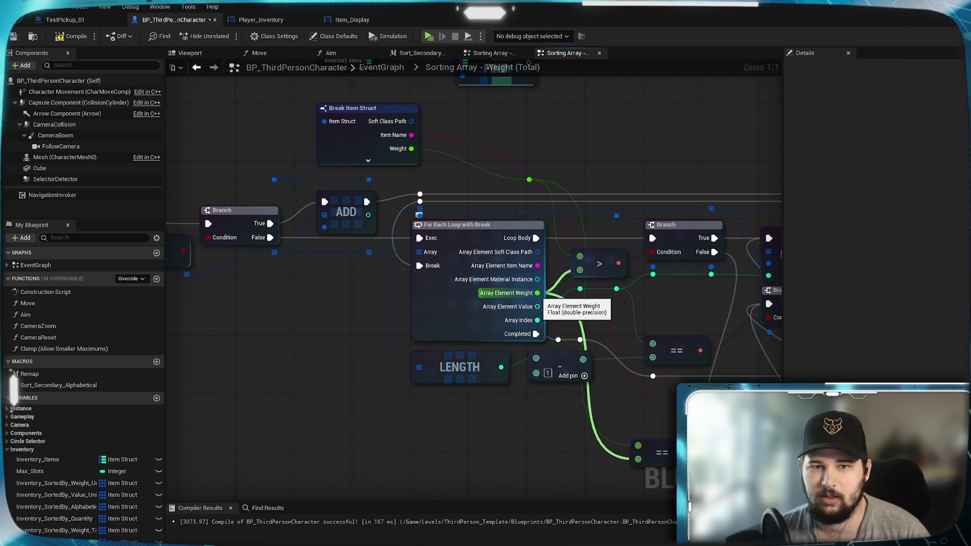
pyautogui.moveTo(602, 172)
pyautogui.mouseDown()
pyautogui.moveTo(541, 207)
pyautogui.moveTo(449, 314)
pyautogui.moveTo(629, 191)
pyautogui.moveTo(579, 275)
pyautogui.moveTo(557, 211)
pyautogui.mouseUp()
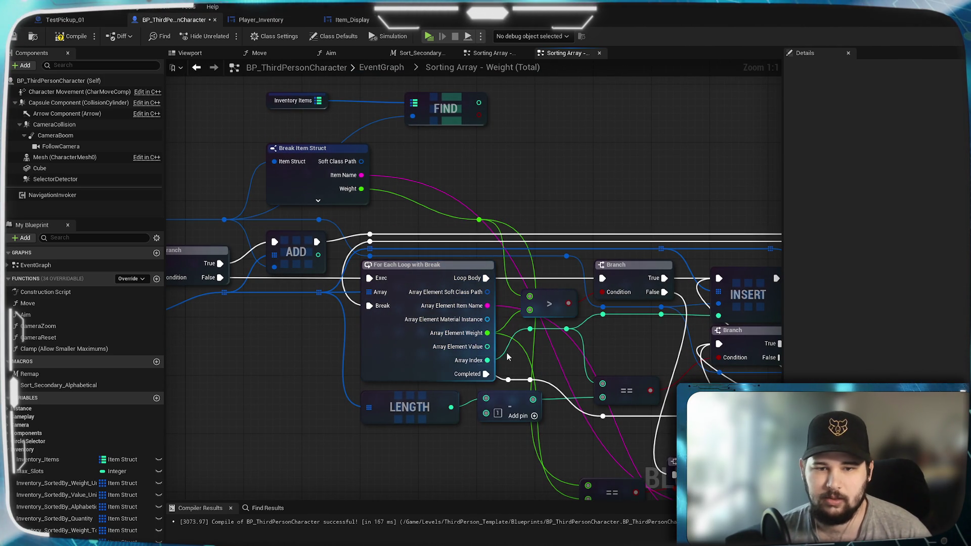
pyautogui.moveTo(499, 320)
pyautogui.mouseDown()
pyautogui.moveTo(406, 164)
pyautogui.moveTo(445, 279)
pyautogui.moveTo(516, 412)
pyautogui.moveTo(501, 306)
pyautogui.mouseUp()
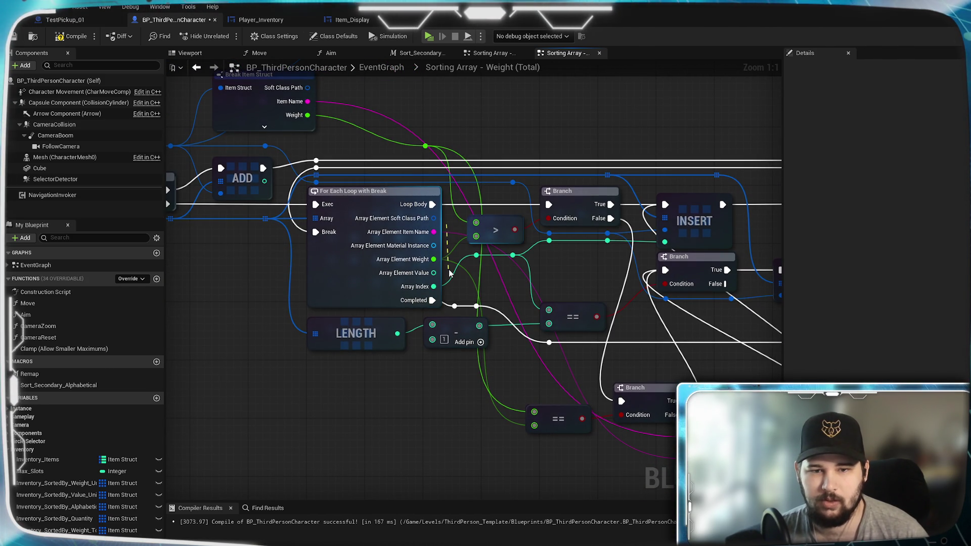
pyautogui.moveTo(450, 274); pyautogui.dragTo(439, 240)
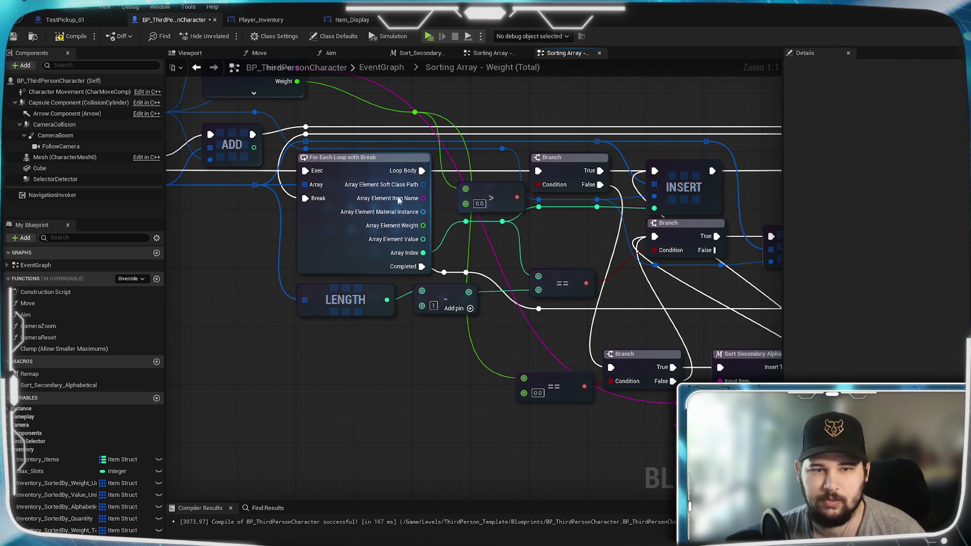
# - Bring up the options for the For Each Loop's split Array Element pin
pyautogui.rightClick(395, 193)
pyautogui.rightClick(394, 197)
pyautogui.rightClick(394, 201)
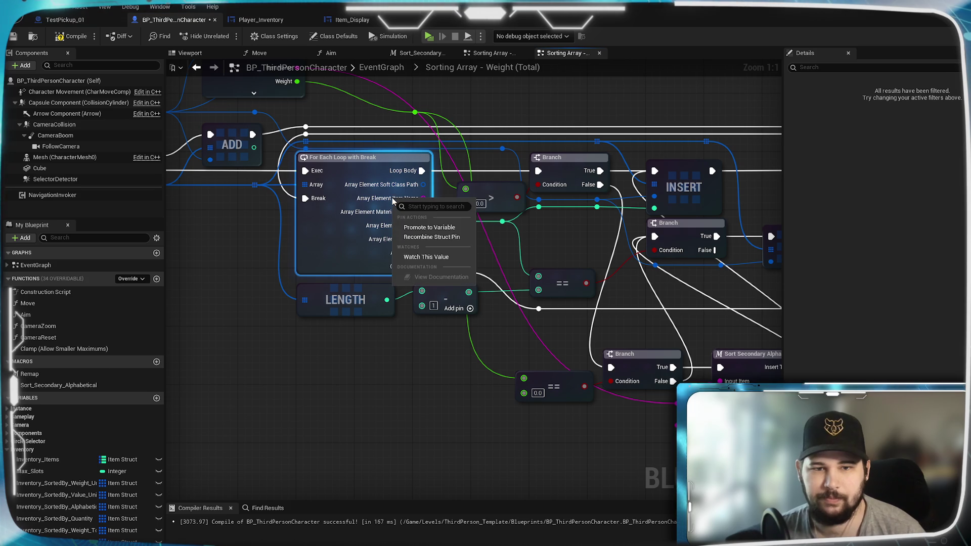
# - Recombine the loop's Array Element, break it into a Break Item Struct, and wire Item Name to Sort Secondary's Input Item
pyautogui.click(430, 237)
pyautogui.moveTo(383, 185); pyautogui.dragTo(466, 450)
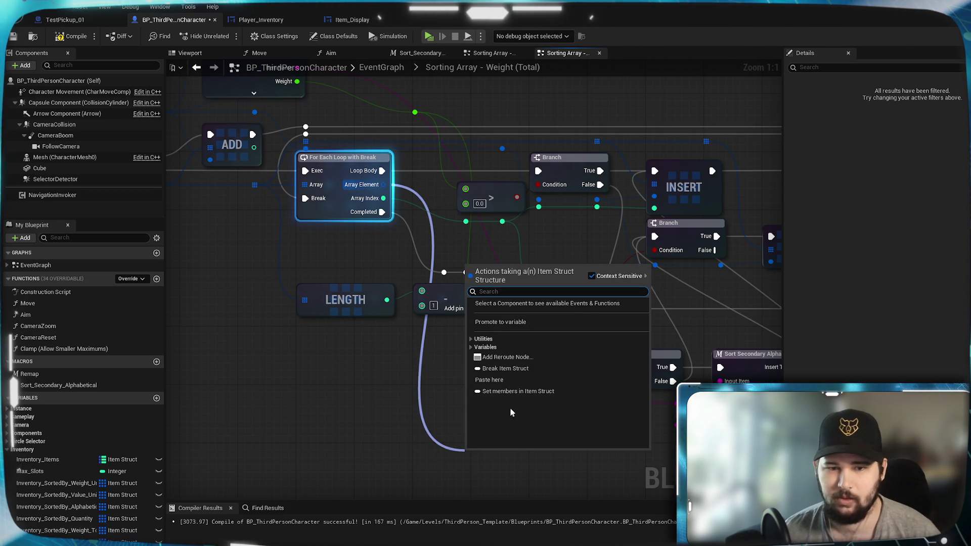
pyautogui.click(507, 369)
pyautogui.moveTo(559, 483)
pyautogui.mouseDown()
pyautogui.moveTo(733, 400)
pyautogui.moveTo(749, 379)
pyautogui.mouseUp()
pyautogui.moveTo(659, 381); pyautogui.dragTo(700, 335)
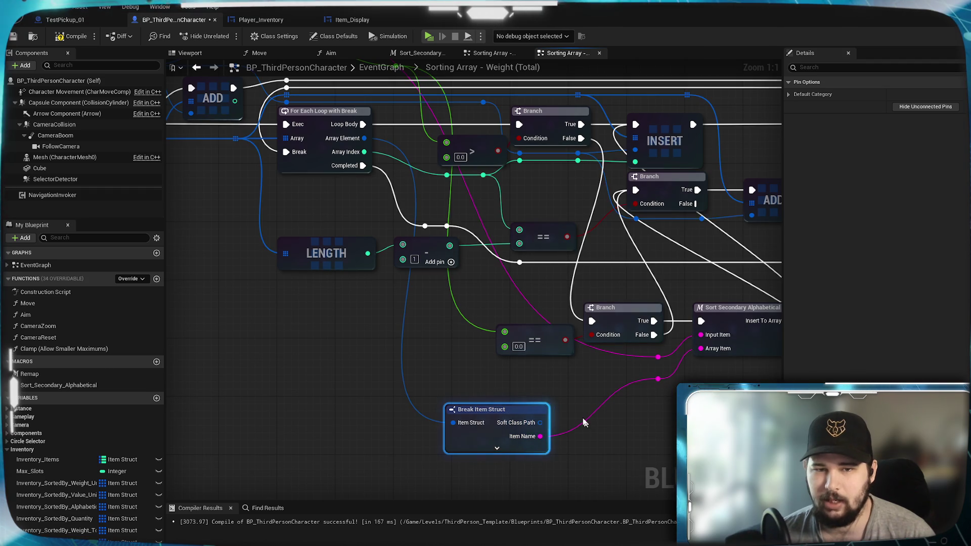
pyautogui.moveTo(608, 355); pyautogui.dragTo(644, 377)
# - Expand the Break Item Struct and connect its Weight output to the > comparison
pyautogui.moveTo(562, 421); pyautogui.dragTo(595, 396)
pyautogui.click(435, 442)
pyautogui.moveTo(417, 384)
pyautogui.mouseDown()
pyautogui.moveTo(508, 435)
pyautogui.moveTo(469, 492)
pyautogui.moveTo(475, 359)
pyautogui.mouseUp()
pyautogui.moveTo(630, 439)
pyautogui.mouseDown()
pyautogui.moveTo(423, 444)
pyautogui.moveTo(436, 451)
pyautogui.mouseUp()
pyautogui.click(436, 451)
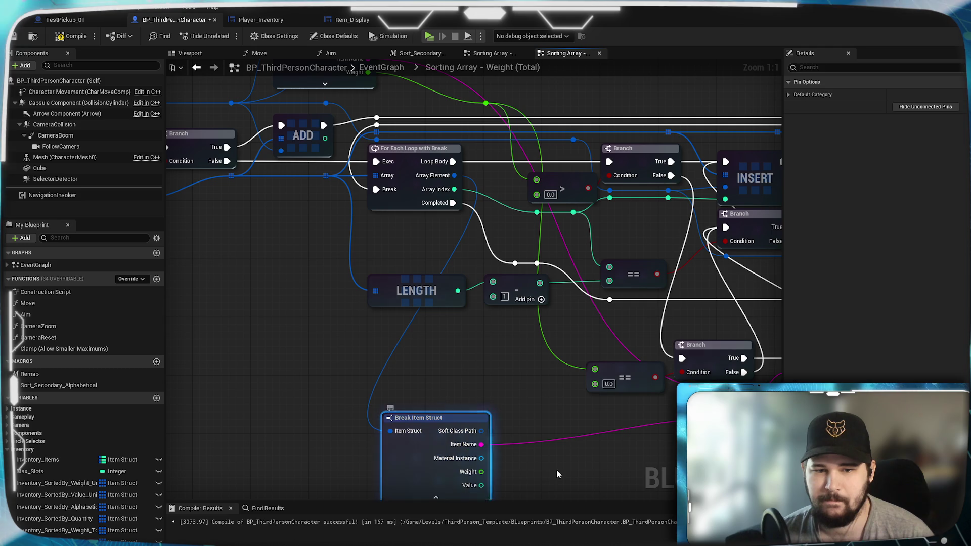
pyautogui.moveTo(491, 472)
pyautogui.mouseDown()
pyautogui.moveTo(505, 443)
pyautogui.moveTo(614, 344)
pyautogui.moveTo(534, 357)
pyautogui.moveTo(551, 165)
pyautogui.mouseUp()
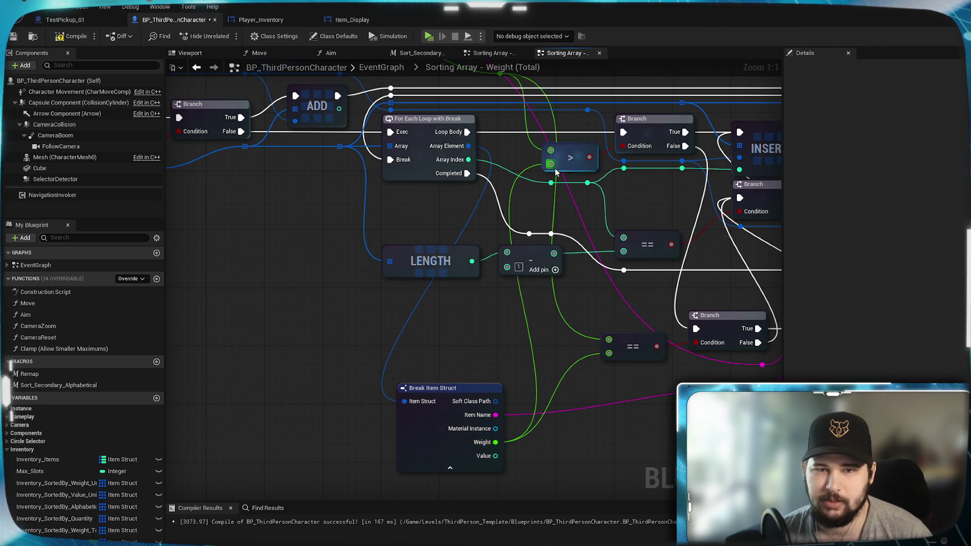
pyautogui.moveTo(592, 384)
pyautogui.mouseDown()
pyautogui.moveTo(540, 373)
pyautogui.moveTo(557, 363)
pyautogui.mouseUp()
pyautogui.moveTo(417, 373)
pyautogui.mouseDown()
pyautogui.moveTo(403, 324)
pyautogui.moveTo(403, 336)
pyautogui.mouseUp()
pyautogui.hotkey('ctrl', 'z')
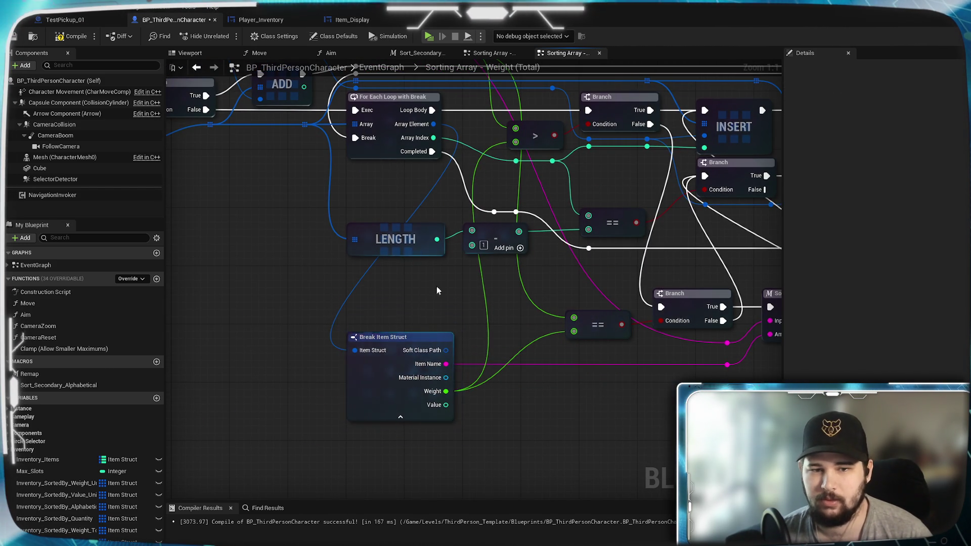
pyautogui.moveTo(437, 346)
pyautogui.mouseDown()
pyautogui.moveTo(566, 197)
pyautogui.moveTo(440, 346)
pyautogui.moveTo(521, 218)
pyautogui.moveTo(512, 221)
pyautogui.mouseUp()
pyautogui.press('Escape')
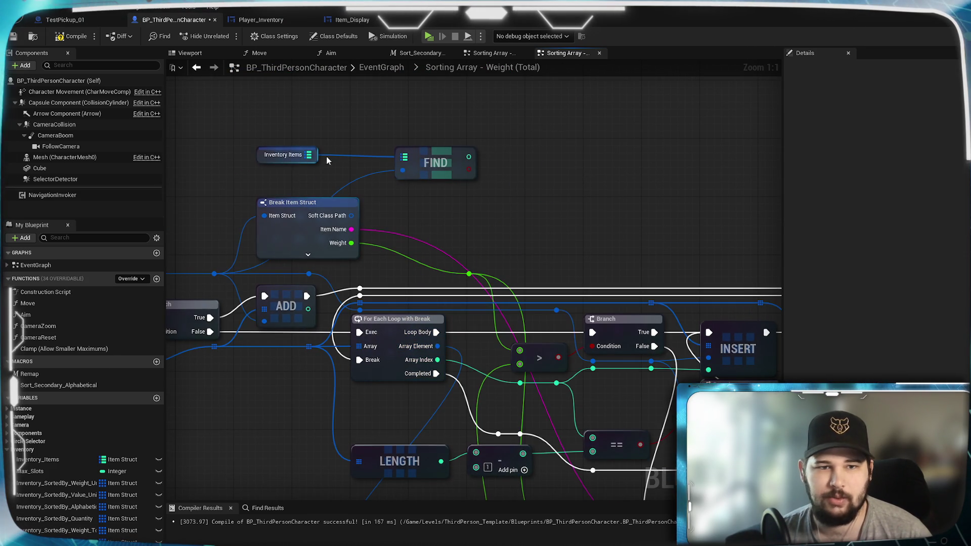
# - Add a second Inventory Items FIND node fed by Array Element and align it with the first
pyautogui.moveTo(309, 154); pyautogui.dragTo(359, 193)
pyautogui.moveTo(467, 212); pyautogui.dragTo(468, 211)
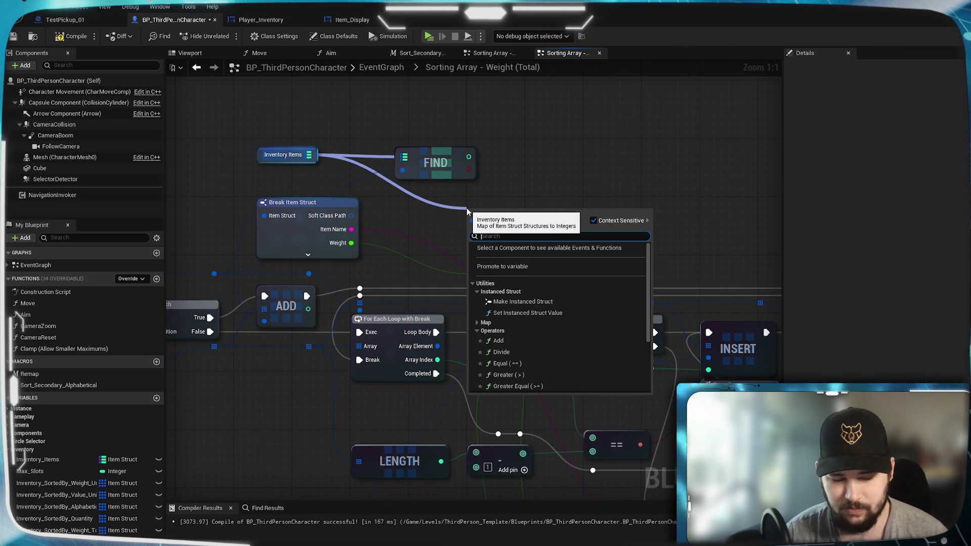
pyautogui.write('find')
pyautogui.press('Return')
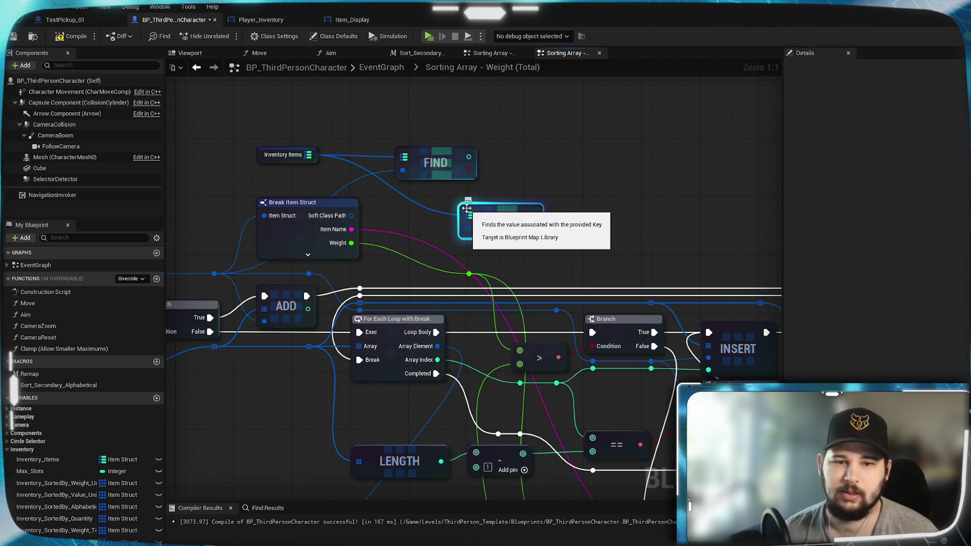
pyautogui.moveTo(438, 346)
pyautogui.mouseDown()
pyautogui.moveTo(468, 228)
pyautogui.moveTo(579, 208)
pyautogui.mouseUp()
pyautogui.click(607, 169)
pyautogui.click(466, 141)
pyautogui.moveTo(466, 144); pyautogui.dragTo(597, 137)
pyautogui.click(665, 211)
pyautogui.moveTo(666, 211); pyautogui.dragTo(601, 178)
pyautogui.moveTo(573, 216)
pyautogui.mouseDown()
pyautogui.moveTo(606, 193)
pyautogui.moveTo(605, 249)
pyautogui.moveTo(611, 188)
pyautogui.moveTo(602, 178)
pyautogui.moveTo(642, 284)
pyautogui.moveTo(626, 280)
pyautogui.moveTo(549, 153)
pyautogui.moveTo(506, 226)
pyautogui.moveTo(551, 122)
pyautogui.mouseUp()
# - Multiply one FIND result by the item Weight with a * node
pyautogui.moveTo(405, 471)
pyautogui.mouseDown()
pyautogui.moveTo(575, 43)
pyautogui.moveTo(582, 238)
pyautogui.moveTo(590, 235)
pyautogui.mouseUp()
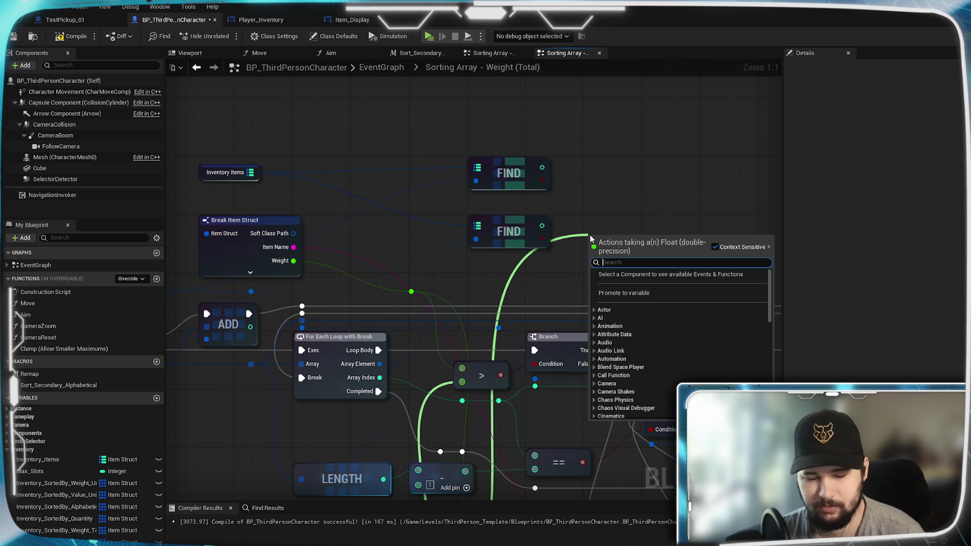
pyautogui.write('*')
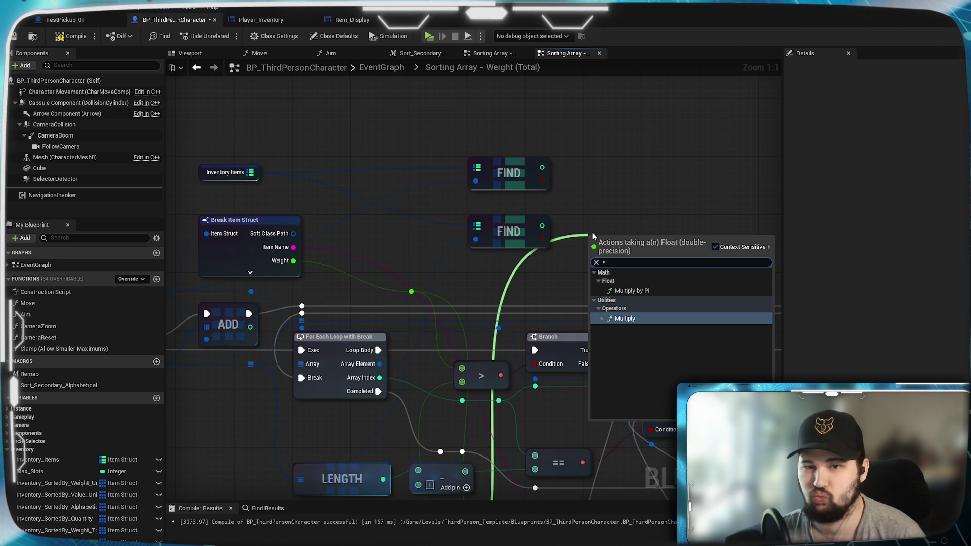
pyautogui.press('Return')
pyautogui.moveTo(545, 226)
pyautogui.mouseDown()
pyautogui.moveTo(631, 275)
pyautogui.moveTo(602, 247)
pyautogui.mouseUp()
pyautogui.click(611, 194)
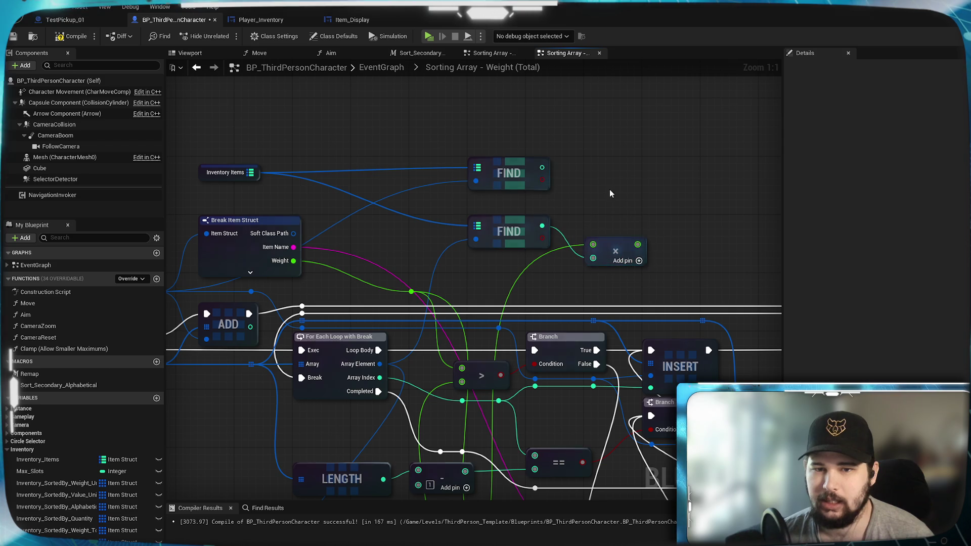
pyautogui.moveTo(503, 224); pyautogui.dragTo(513, 185)
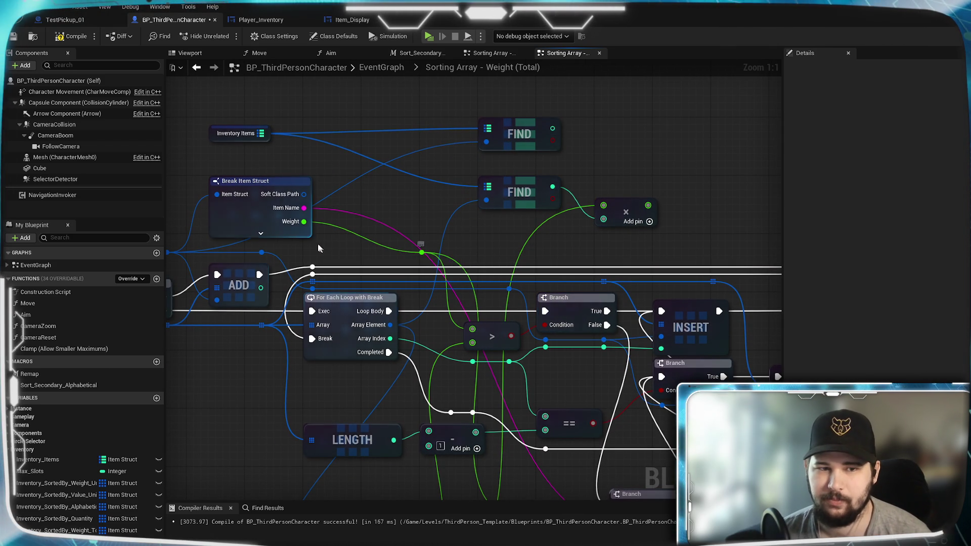
# - Multiply the top FIND output by Weight and connect the lower product to the > comparison
pyautogui.moveTo(304, 221)
pyautogui.mouseDown()
pyautogui.moveTo(552, 150)
pyautogui.moveTo(593, 153)
pyautogui.mouseUp()
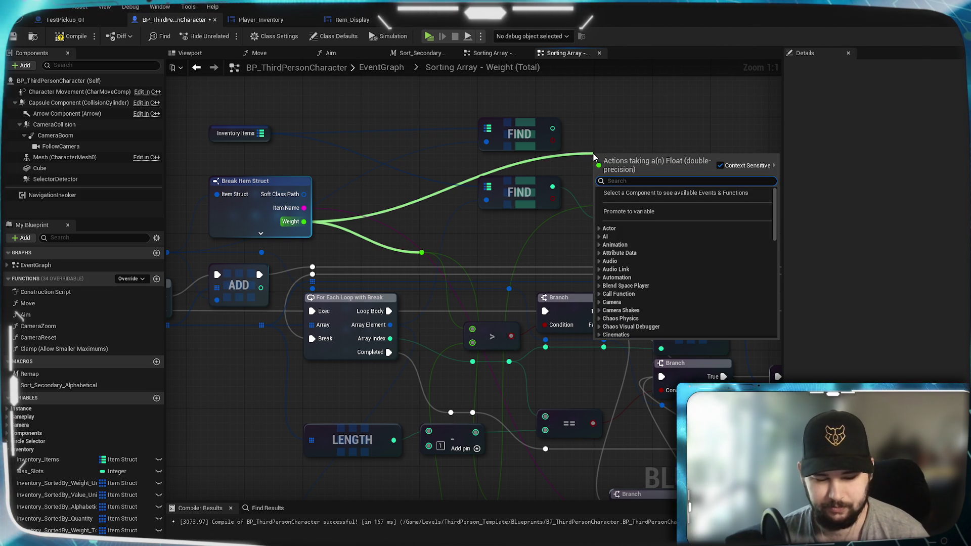
pyautogui.write('*')
pyautogui.click(627, 238)
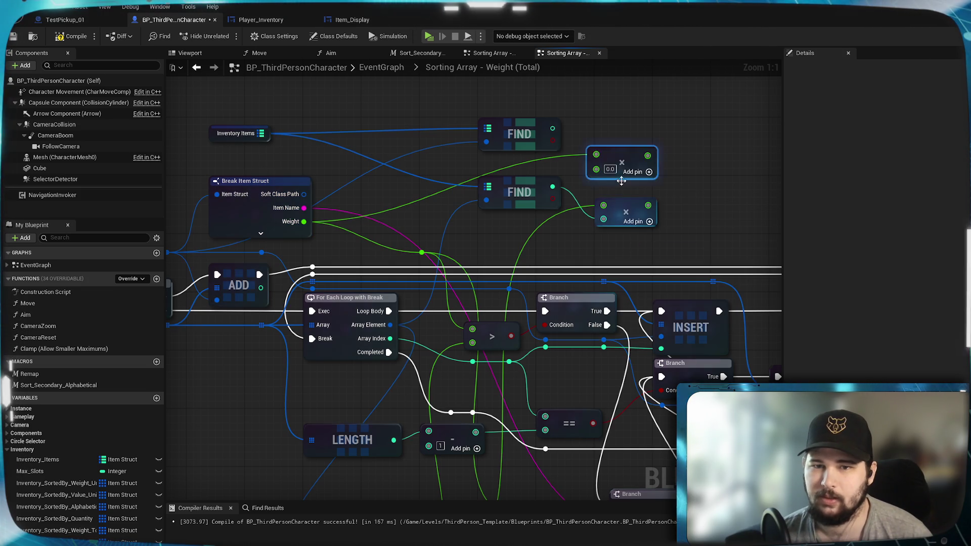
pyautogui.moveTo(552, 128)
pyautogui.mouseDown()
pyautogui.moveTo(591, 150)
pyautogui.moveTo(597, 169)
pyautogui.moveTo(621, 158)
pyautogui.mouseUp()
pyautogui.moveTo(696, 208)
pyautogui.mouseDown()
pyautogui.moveTo(581, 194)
pyautogui.moveTo(603, 156)
pyautogui.moveTo(427, 311)
pyautogui.mouseUp()
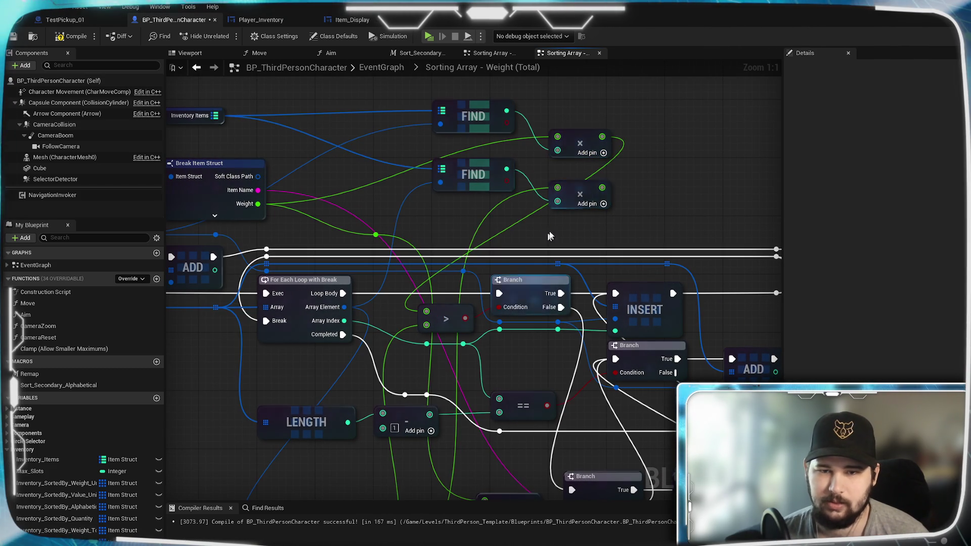
pyautogui.moveTo(602, 188); pyautogui.dragTo(426, 325)
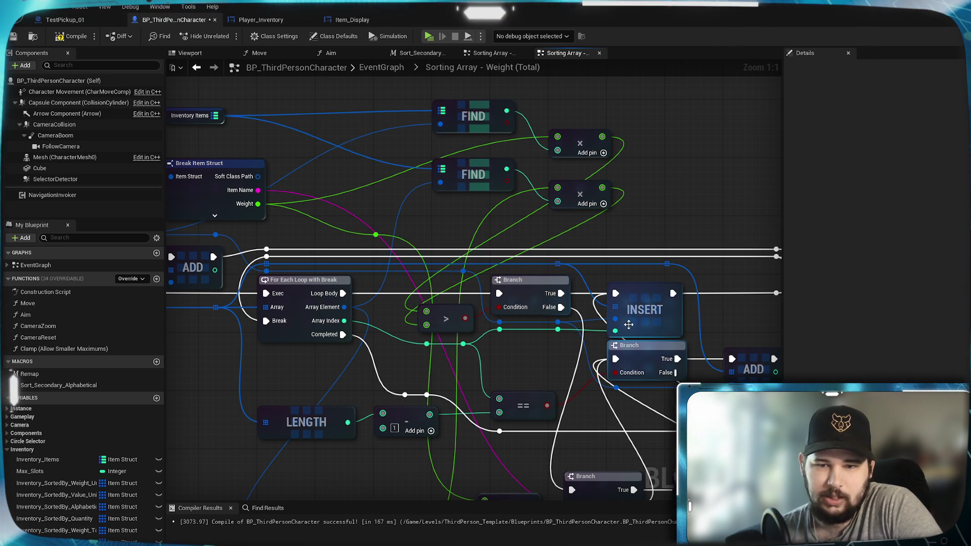
pyautogui.moveTo(532, 368)
pyautogui.mouseDown()
pyautogui.moveTo(491, 342)
pyautogui.moveTo(501, 297)
pyautogui.mouseUp()
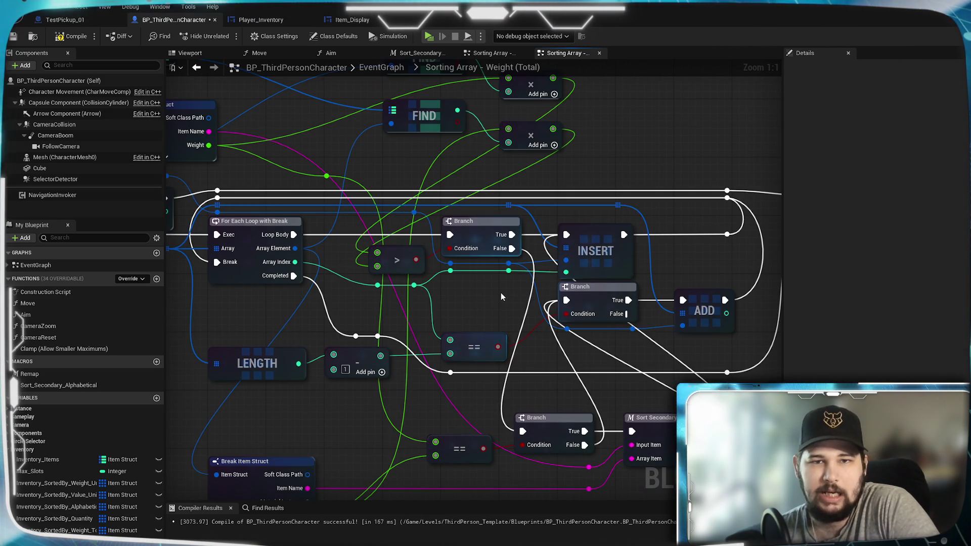
# - Compile and save the blueprint, then review the Quantity graph's REMOVE INDEX, IS EMPTY and KEYS sections
pyautogui.click(71, 35)
pyautogui.click(13, 36)
pyautogui.click(491, 52)
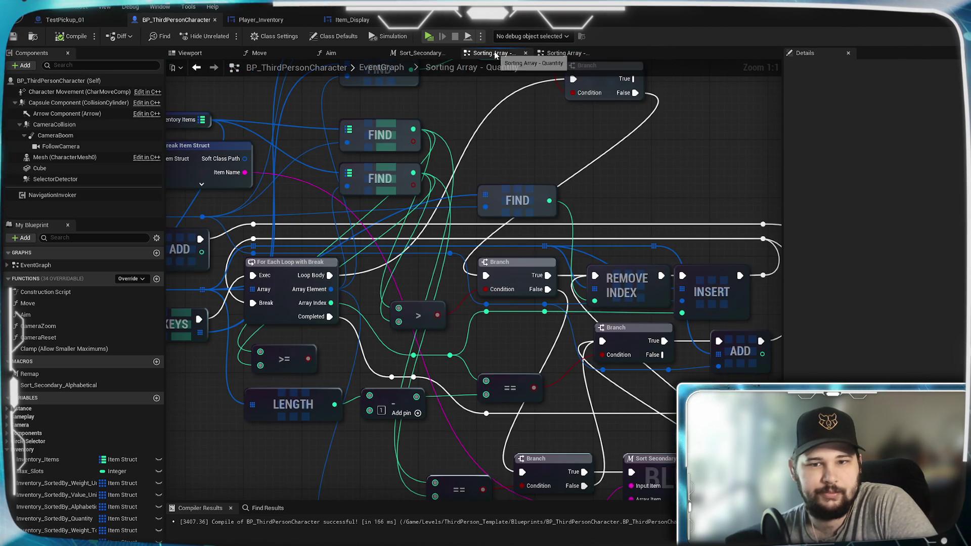
pyautogui.moveTo(520, 323); pyautogui.dragTo(380, 277)
pyautogui.click(492, 231)
pyautogui.moveTo(491, 231)
pyautogui.mouseDown()
pyautogui.moveTo(488, 215)
pyautogui.moveTo(525, 236)
pyautogui.moveTo(495, 205)
pyautogui.moveTo(492, 231)
pyautogui.moveTo(502, 232)
pyautogui.mouseUp()
pyautogui.moveTo(169, 300)
pyautogui.mouseDown()
pyautogui.moveTo(313, 277)
pyautogui.moveTo(512, 276)
pyautogui.mouseUp()
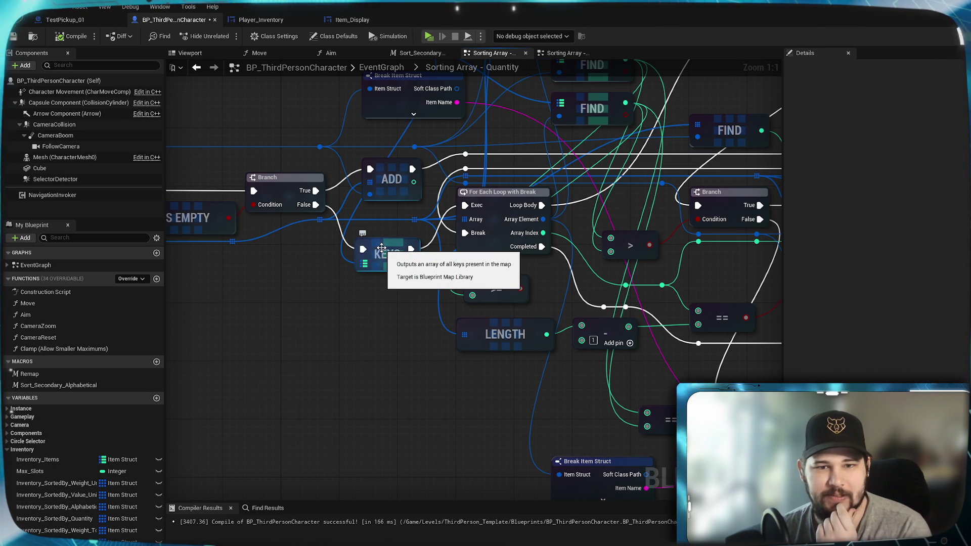
pyautogui.moveTo(170, 219); pyautogui.dragTo(358, 261)
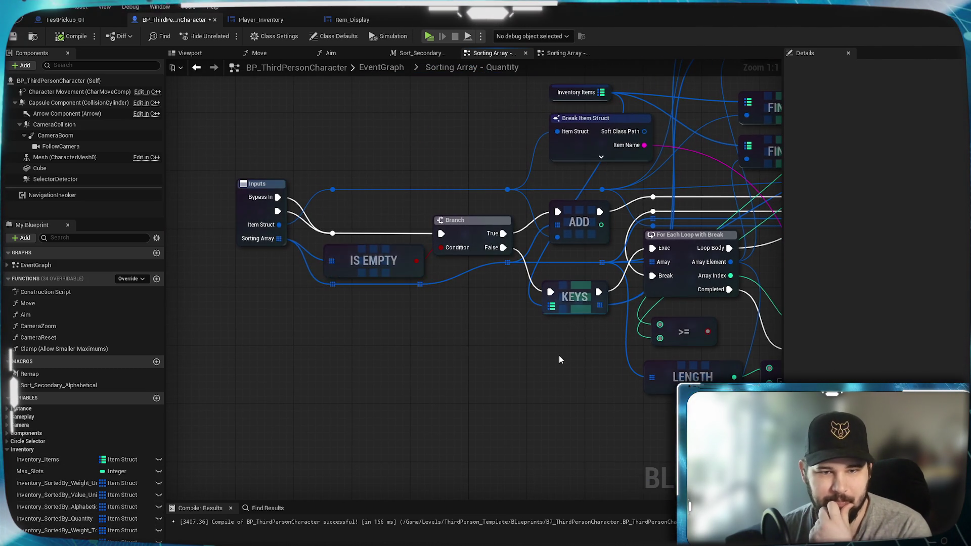
pyautogui.moveTo(515, 308)
pyautogui.mouseDown()
pyautogui.moveTo(202, 284)
pyautogui.moveTo(172, 304)
pyautogui.moveTo(322, 344)
pyautogui.moveTo(284, 380)
pyautogui.mouseUp()
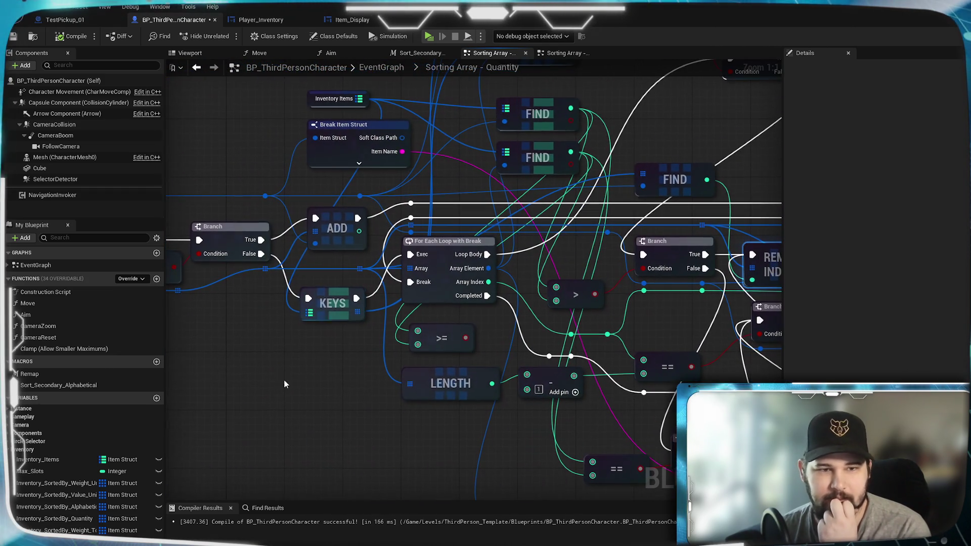
# - In Weight (Total), add a KEYS node on the Branch False path, reading Inventory Items
pyautogui.click(569, 54)
pyautogui.moveTo(179, 322); pyautogui.dragTo(452, 305)
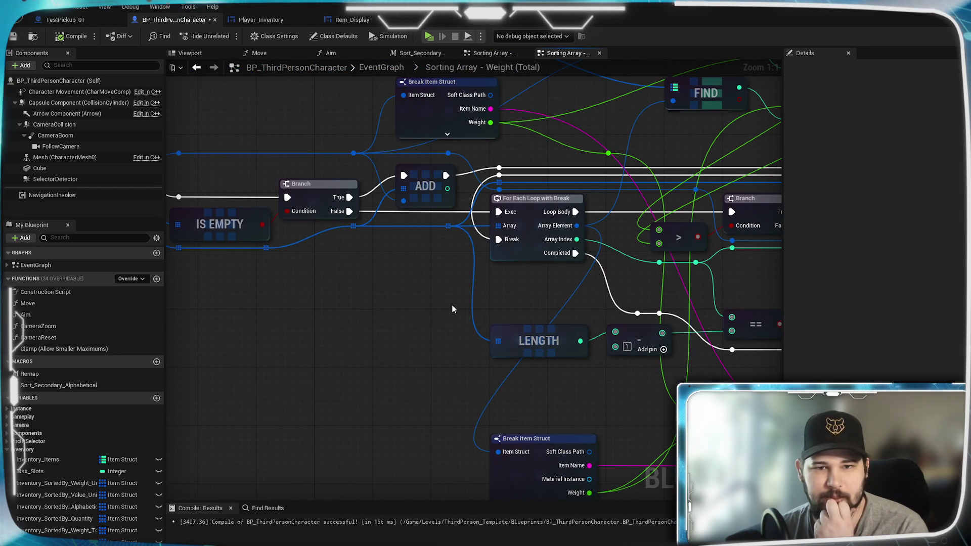
pyautogui.moveTo(349, 211); pyautogui.dragTo(367, 261)
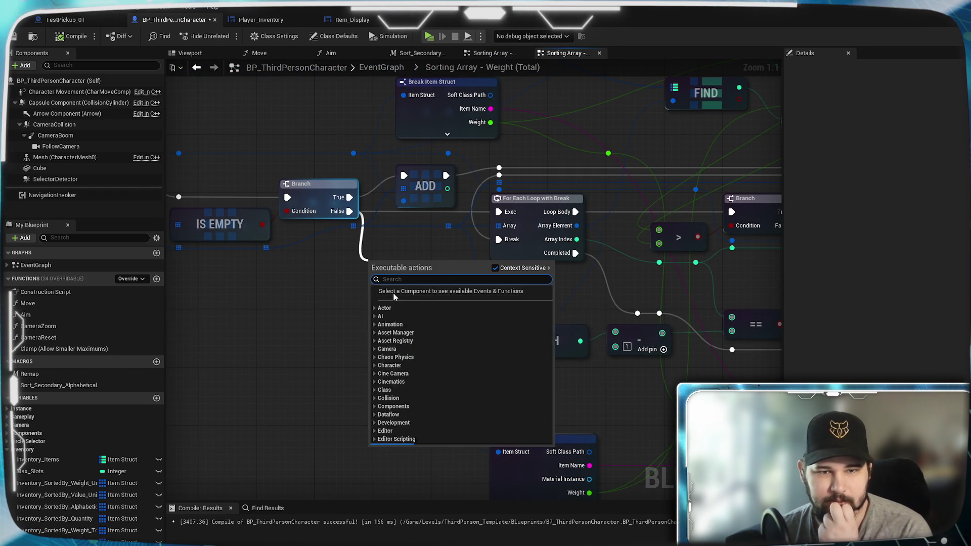
pyautogui.write('keys')
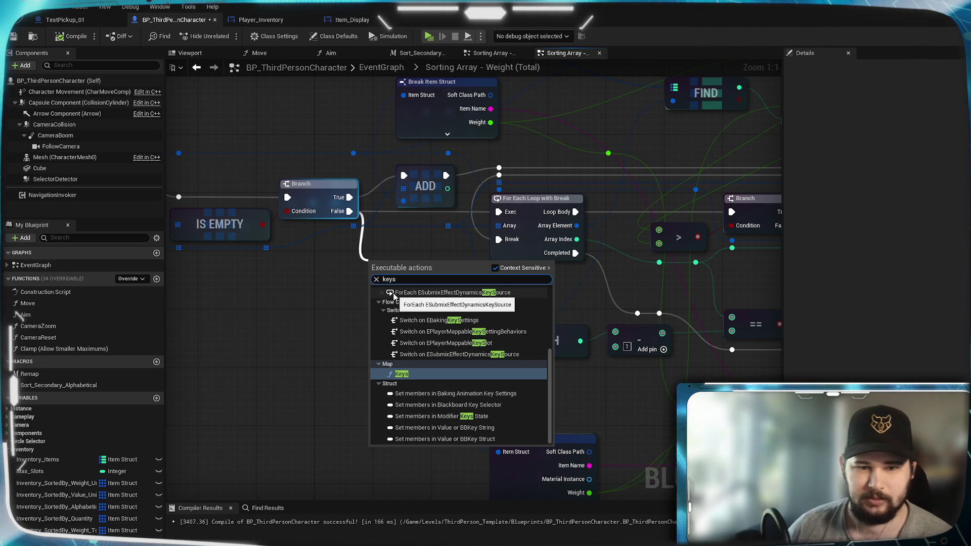
pyautogui.click(409, 374)
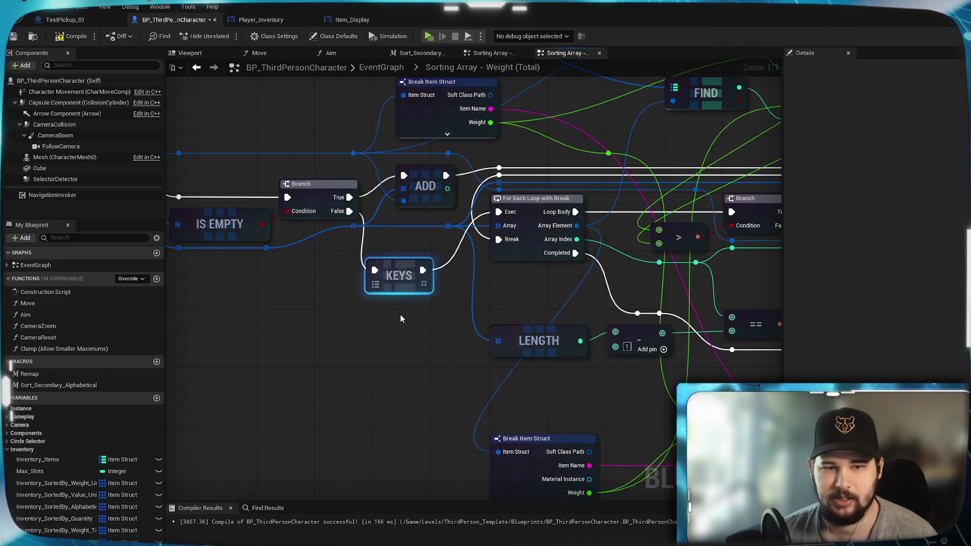
pyautogui.moveTo(388, 148)
pyautogui.mouseDown()
pyautogui.moveTo(404, 187)
pyautogui.moveTo(308, 408)
pyautogui.moveTo(316, 399)
pyautogui.mouseUp()
pyautogui.click(501, 56)
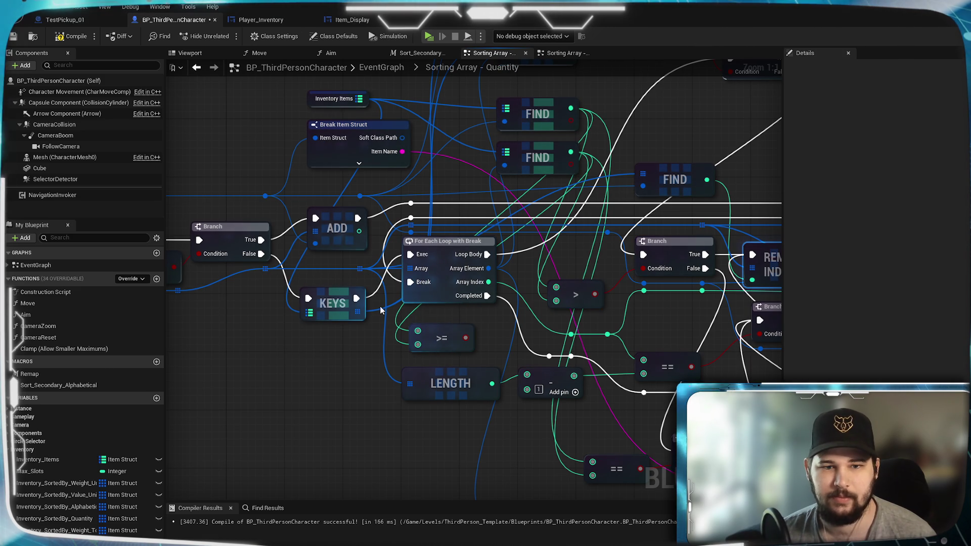
pyautogui.moveTo(375, 311)
pyautogui.mouseDown()
pyautogui.moveTo(342, 393)
pyautogui.moveTo(316, 401)
pyautogui.mouseUp()
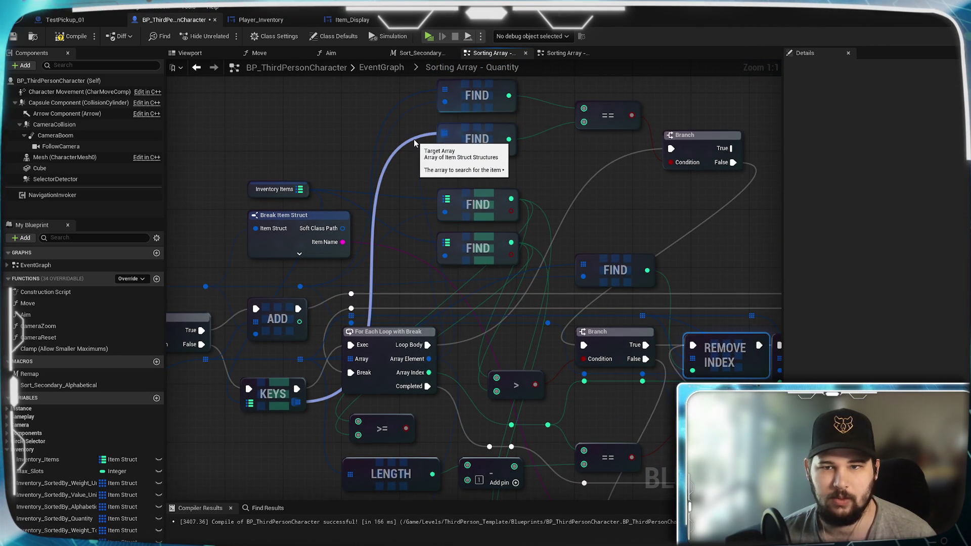
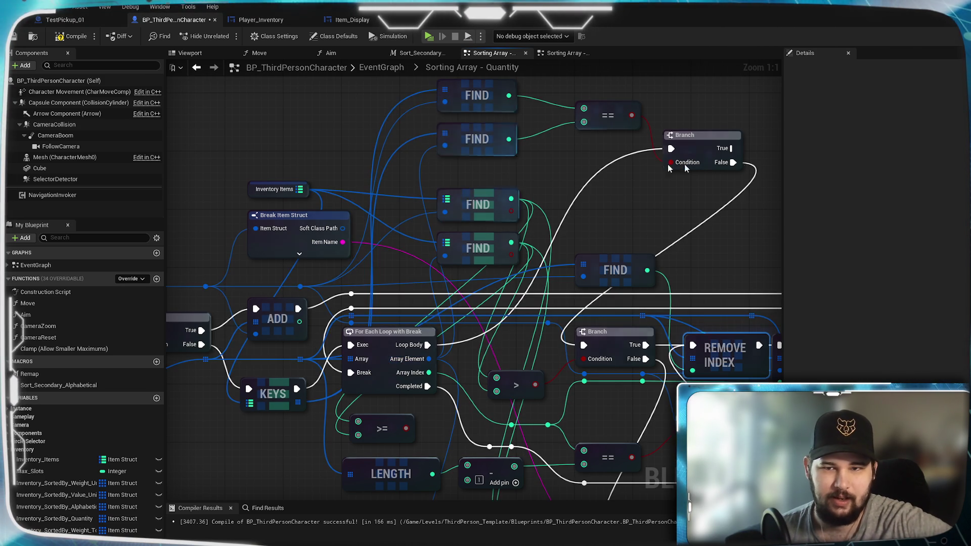
# - After reviewing the Quantity graph, add a Find node on the array in the Weight (Total) graph
pyautogui.moveTo(614, 219)
pyautogui.mouseDown()
pyautogui.moveTo(275, 191)
pyautogui.moveTo(475, 219)
pyautogui.moveTo(598, 210)
pyautogui.mouseUp()
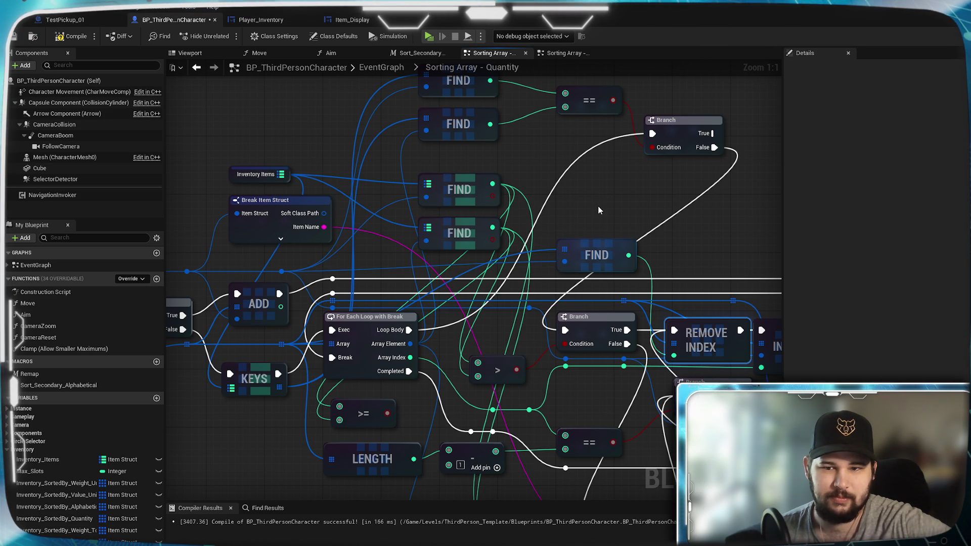
pyautogui.moveTo(599, 210)
pyautogui.mouseDown()
pyautogui.moveTo(351, 180)
pyautogui.moveTo(406, 3)
pyautogui.moveTo(558, 304)
pyautogui.moveTo(547, 74)
pyautogui.mouseUp()
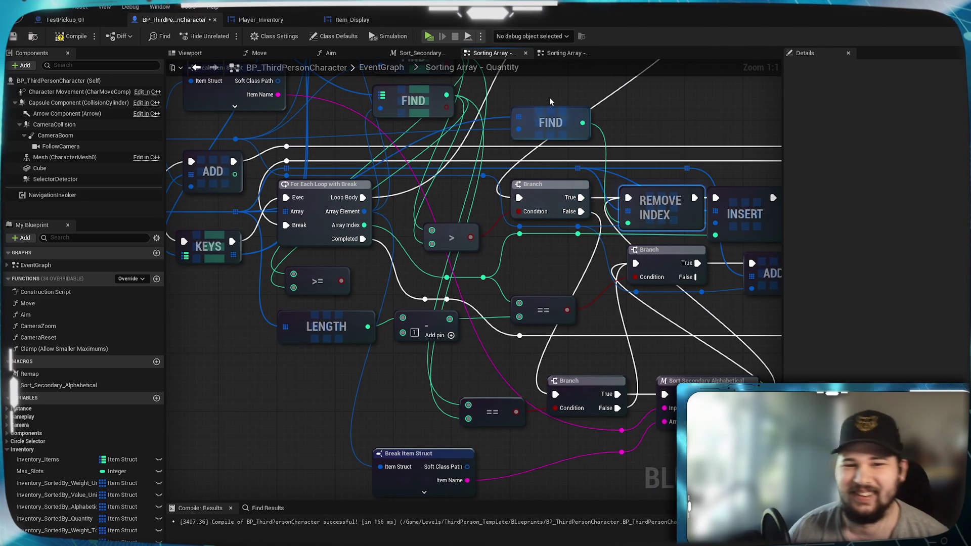
pyautogui.moveTo(549, 105)
pyautogui.mouseDown()
pyautogui.moveTo(365, 228)
pyautogui.moveTo(624, 224)
pyautogui.moveTo(634, 300)
pyautogui.moveTo(625, 268)
pyautogui.mouseUp()
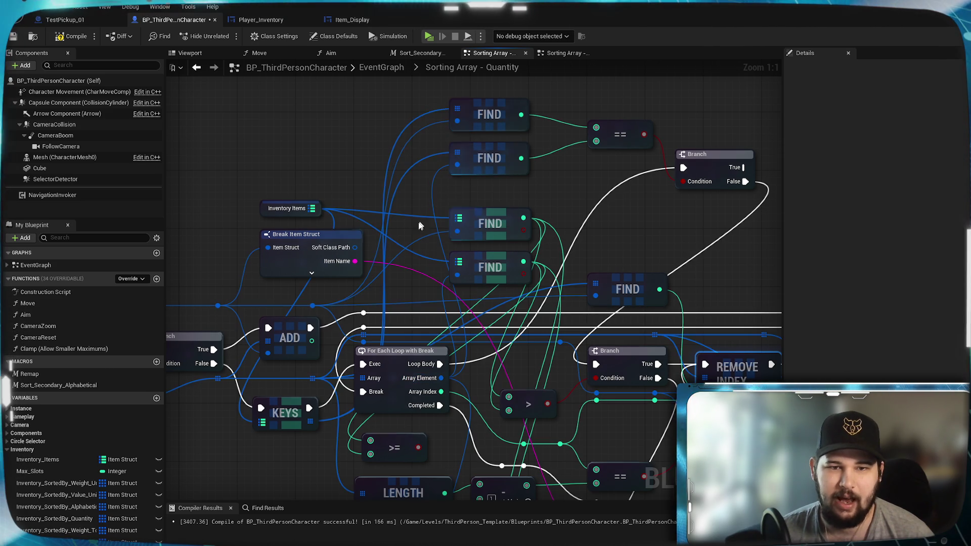
pyautogui.moveTo(405, 216)
pyautogui.mouseDown()
pyautogui.moveTo(543, 126)
pyautogui.moveTo(759, 116)
pyautogui.moveTo(460, 121)
pyautogui.moveTo(425, 176)
pyautogui.mouseUp()
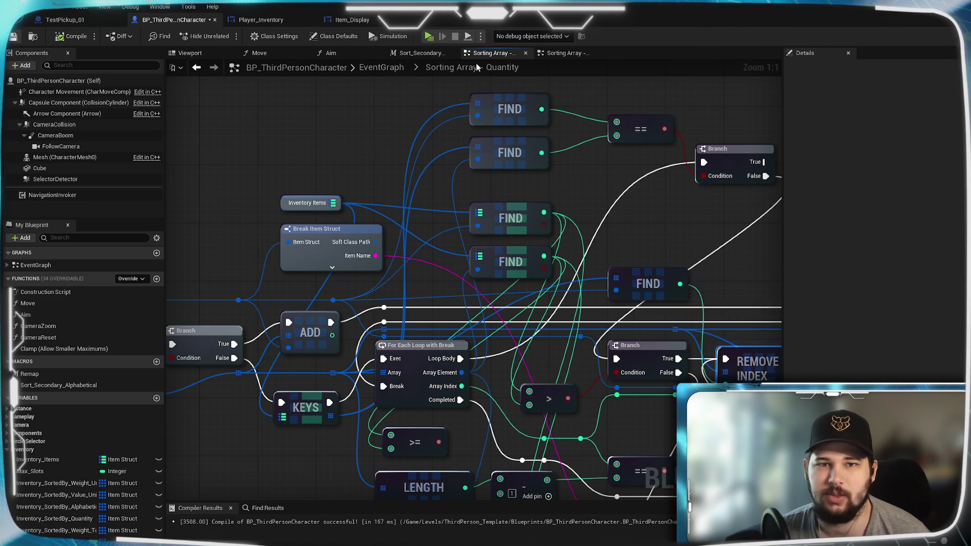
pyautogui.click(569, 53)
pyautogui.moveTo(607, 234)
pyautogui.mouseDown()
pyautogui.moveTo(579, 241)
pyautogui.moveTo(766, 171)
pyautogui.moveTo(749, 160)
pyautogui.moveTo(673, 189)
pyautogui.moveTo(324, 448)
pyautogui.moveTo(454, 120)
pyautogui.mouseUp()
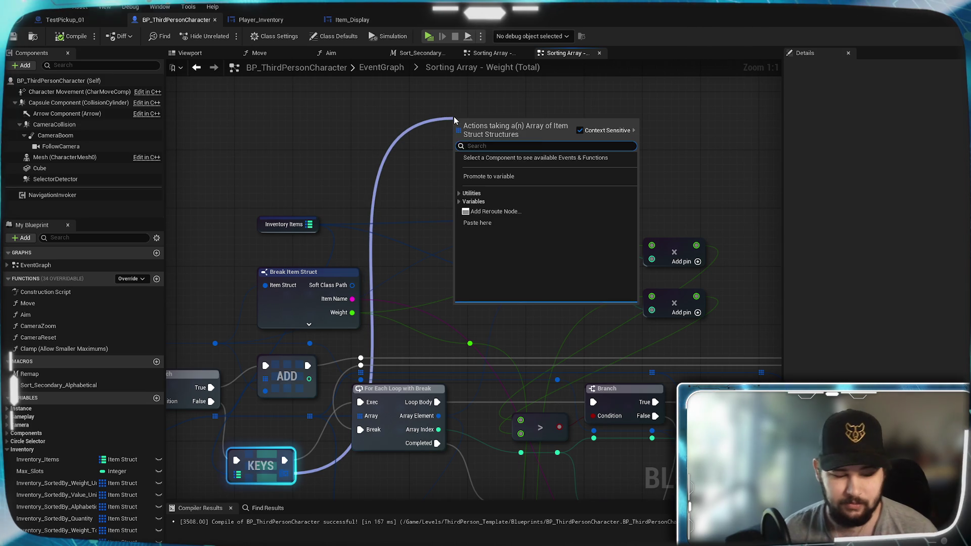
pyautogui.write('sort')
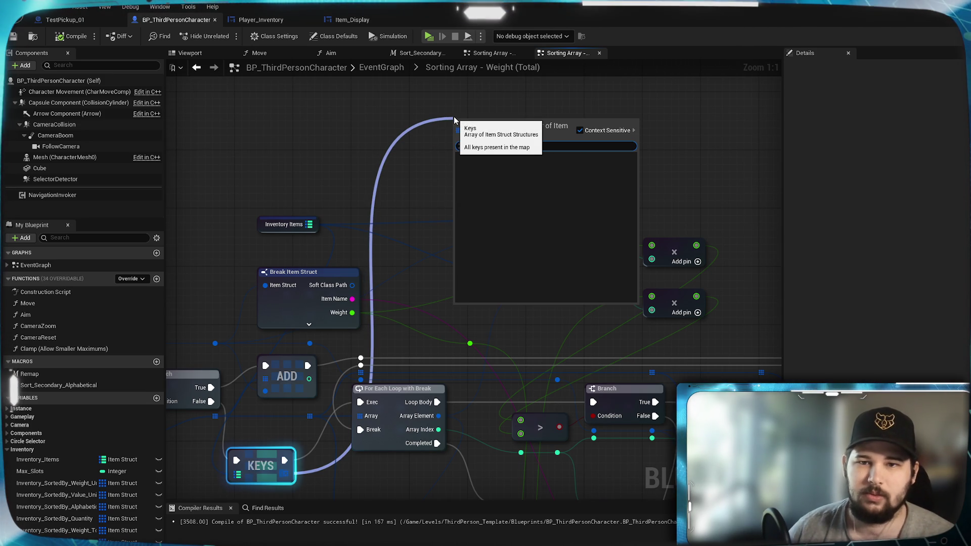
pyautogui.press('BackSpace')
pyautogui.click(560, 183)
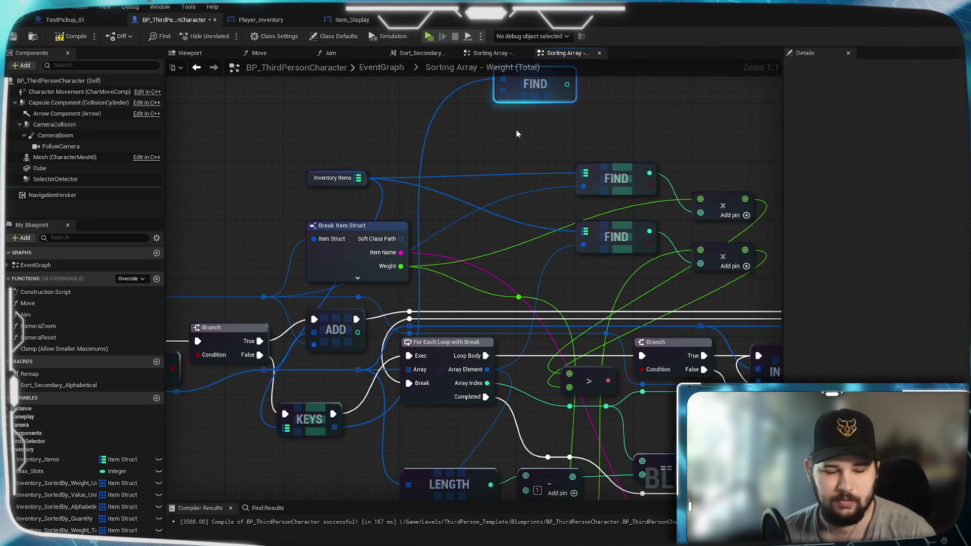
# - Close the content drawer and delete the accidentally pasted stray nodes
pyautogui.hotkey('ctrl', 'v')
pyautogui.hotkey('ctrl', 'space')
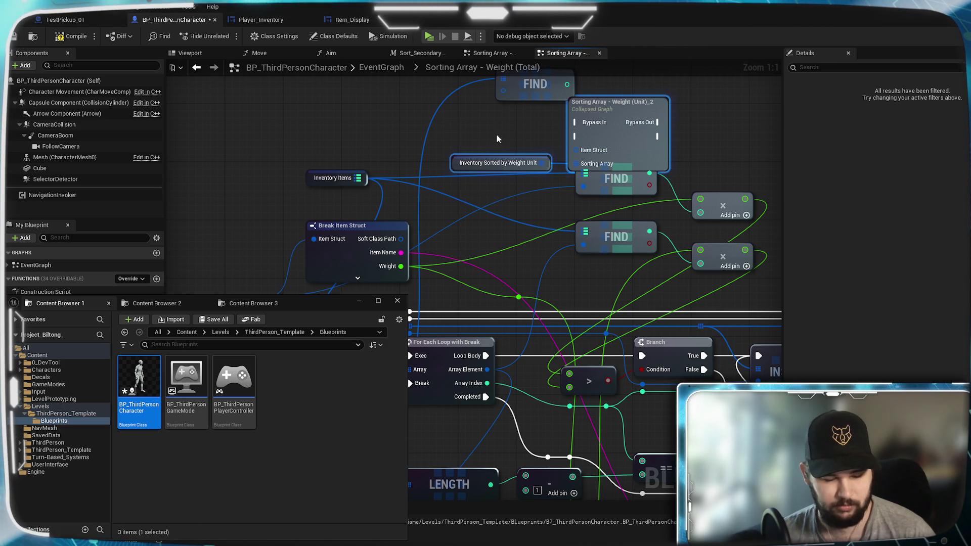
pyautogui.click(359, 302)
pyautogui.click(271, 152)
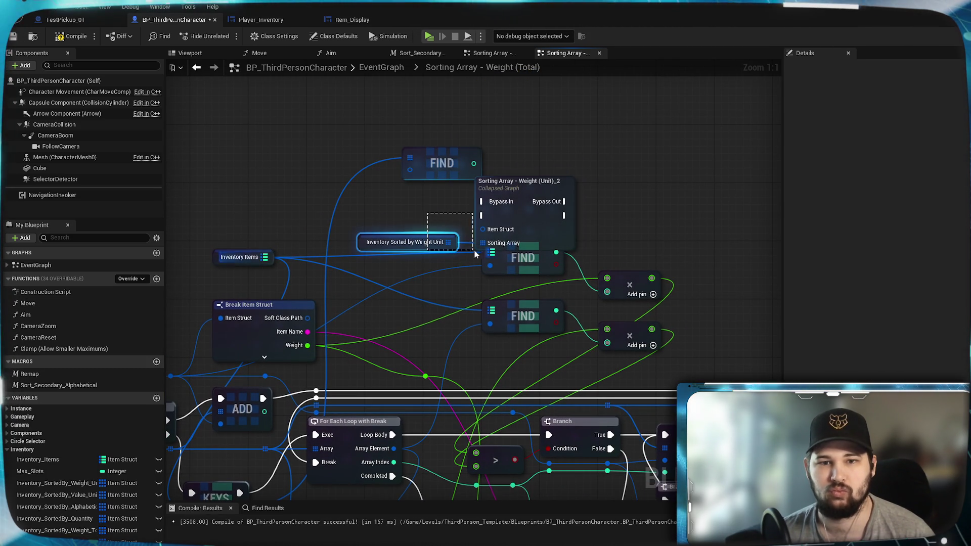
pyautogui.moveTo(474, 251); pyautogui.dragTo(484, 255)
pyautogui.press('Delete')
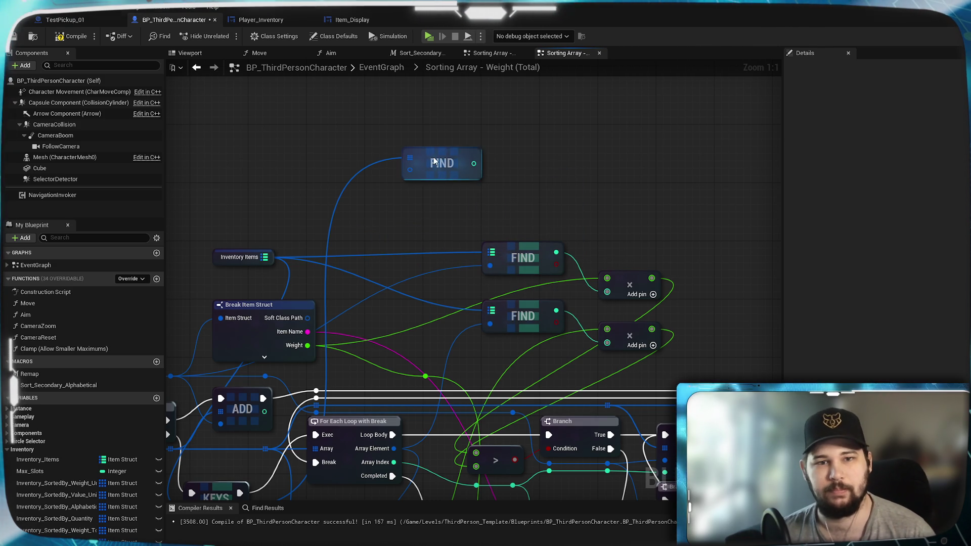
# - Duplicate the FIND node, feeding it the KEYS array and the loop's Array Element
pyautogui.hotkey('ctrl', 'c')
pyautogui.hotkey('ctrl', 'v')
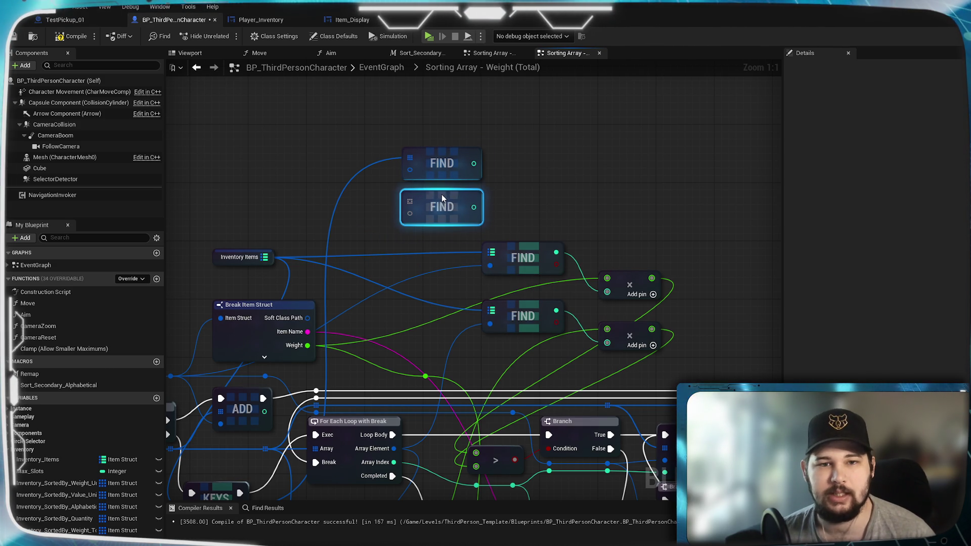
pyautogui.moveTo(443, 199); pyautogui.dragTo(443, 191)
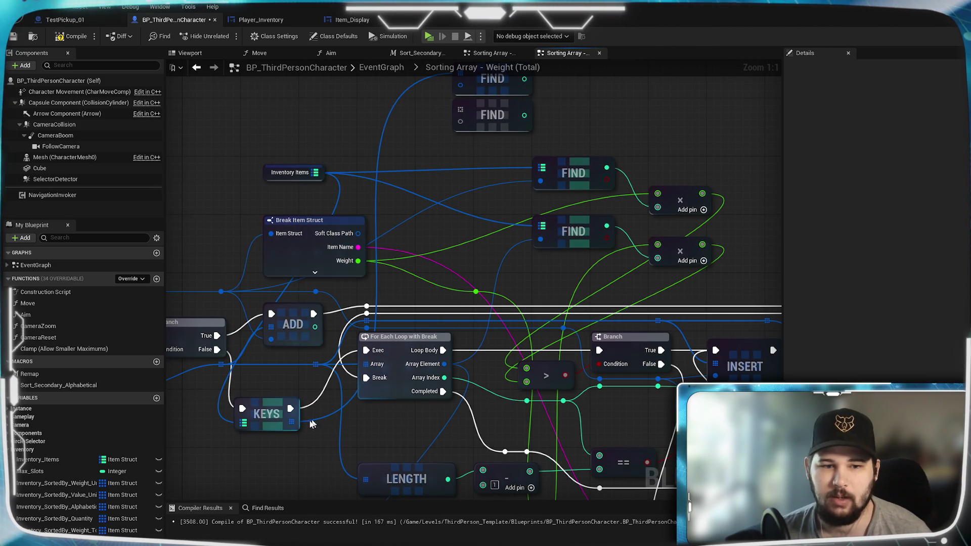
pyautogui.moveTo(290, 425)
pyautogui.mouseDown()
pyautogui.moveTo(445, 206)
pyautogui.moveTo(460, 122)
pyautogui.mouseUp()
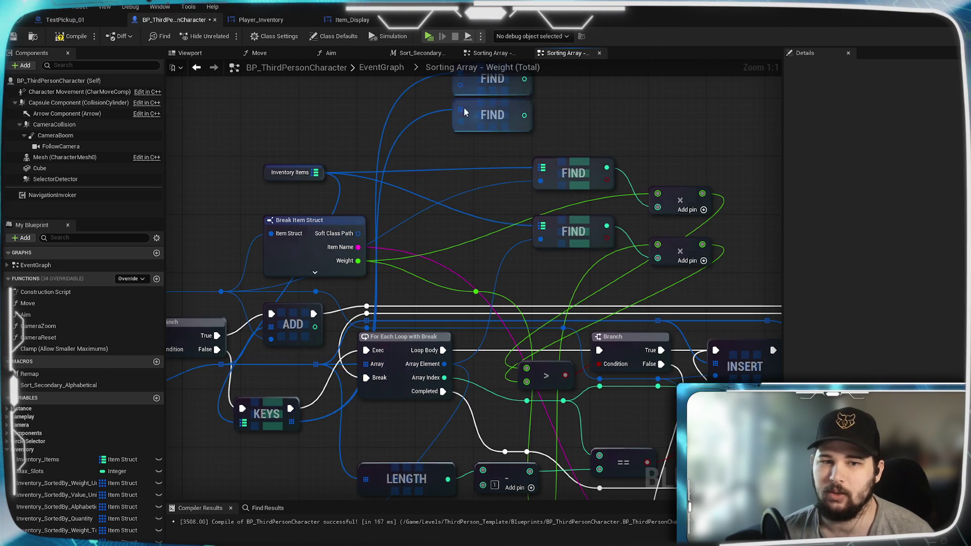
pyautogui.moveTo(446, 205); pyautogui.dragTo(555, 239)
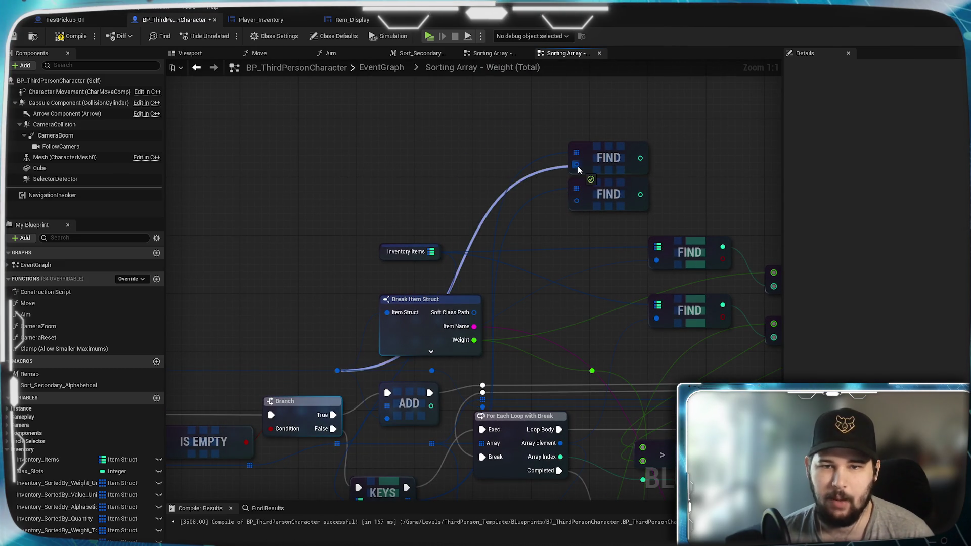
pyautogui.moveTo(566, 274); pyautogui.dragTo(522, 158)
pyautogui.moveTo(517, 328)
pyautogui.mouseDown()
pyautogui.moveTo(516, 86)
pyautogui.moveTo(515, 317)
pyautogui.moveTo(532, 325)
pyautogui.mouseUp()
pyautogui.moveTo(579, 284)
pyautogui.mouseDown()
pyautogui.moveTo(473, 247)
pyautogui.moveTo(531, 231)
pyautogui.mouseUp()
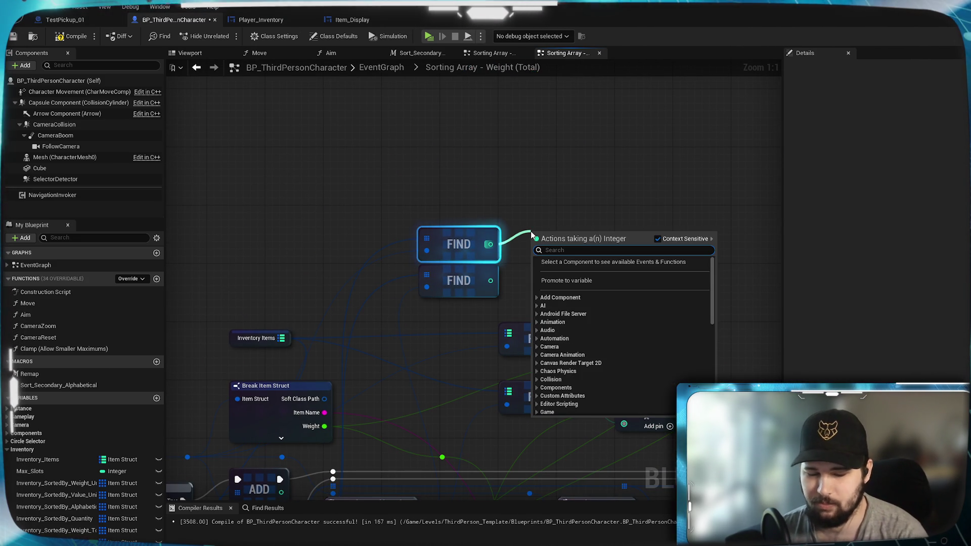
# - Compare both FIND results with an == node and add a Branch after it
pyautogui.write('=')
pyautogui.press('Return')
pyautogui.moveTo(490, 281)
pyautogui.mouseDown()
pyautogui.moveTo(538, 251)
pyautogui.moveTo(547, 259)
pyautogui.mouseUp()
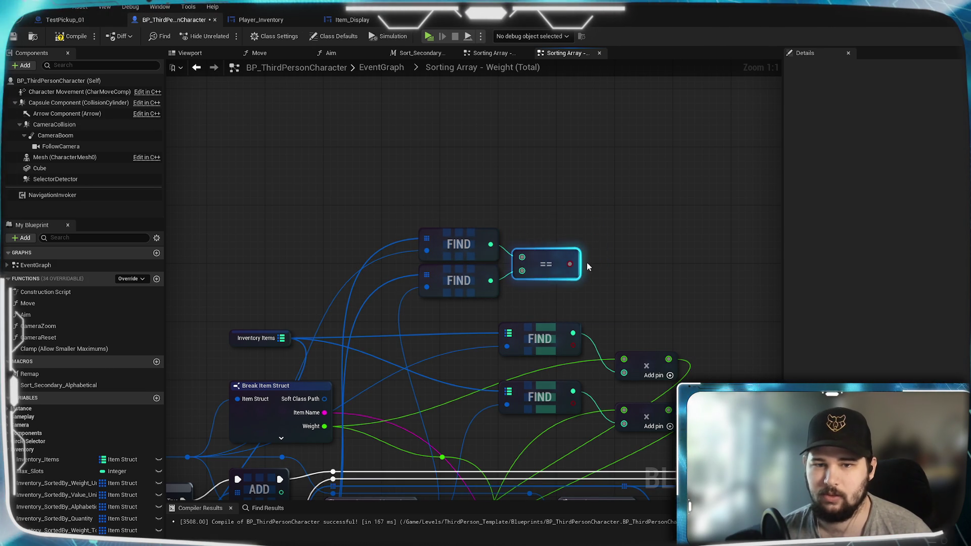
pyautogui.click(636, 223)
# - Drive the new Branch from the loop body and route its False output to the lower Branch
pyautogui.moveTo(633, 217); pyautogui.dragTo(586, 108)
pyautogui.moveTo(339, 307); pyautogui.dragTo(308, 264)
pyautogui.moveTo(332, 363)
pyautogui.mouseDown()
pyautogui.moveTo(603, 93)
pyautogui.moveTo(569, 228)
pyautogui.mouseUp()
pyautogui.moveTo(611, 284); pyautogui.dragTo(589, 184)
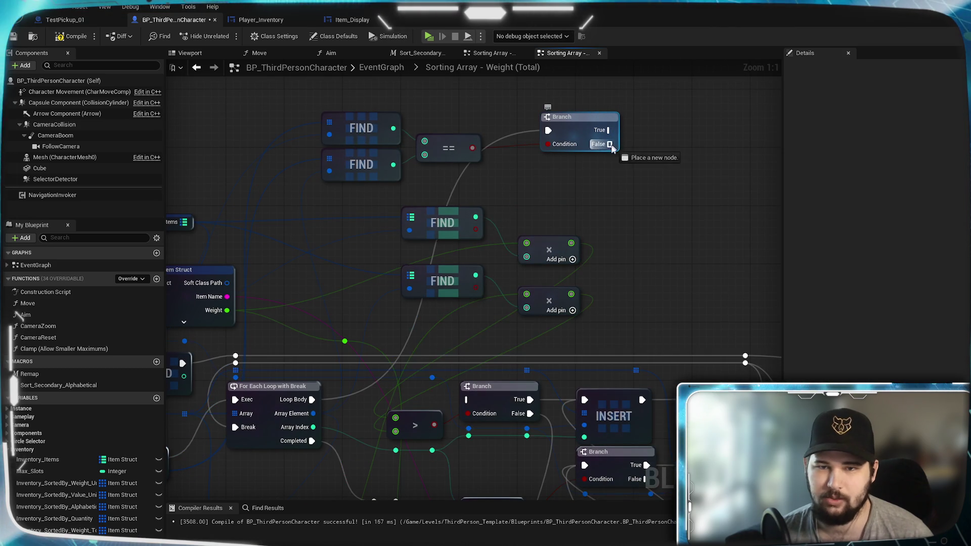
pyautogui.moveTo(630, 144); pyautogui.dragTo(466, 403)
pyautogui.moveTo(630, 274); pyautogui.dragTo(662, 161)
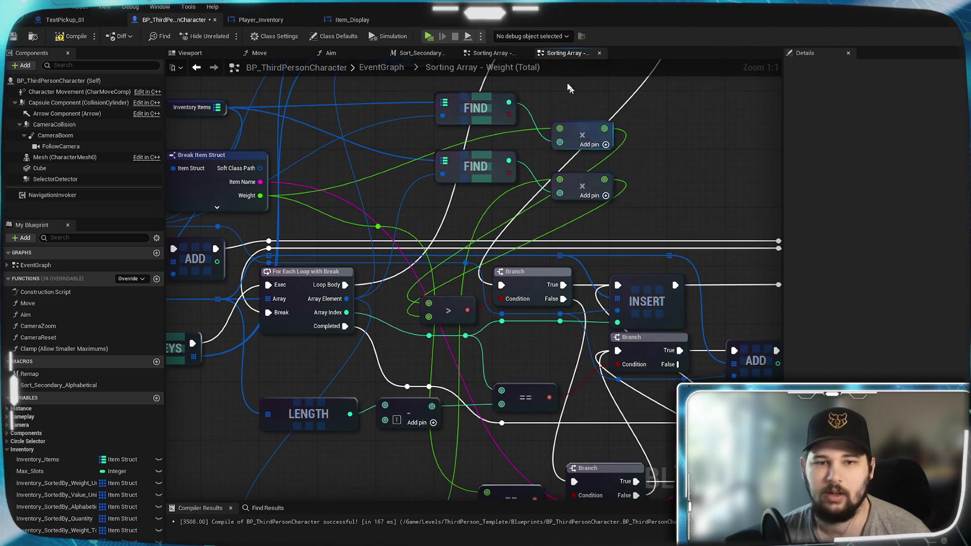
pyautogui.click(482, 56)
# - Trace the Quantity graph's FIND node wiring, save the blueprint, and return to Weight (Total)
pyautogui.moveTo(593, 209); pyautogui.dragTo(503, 190)
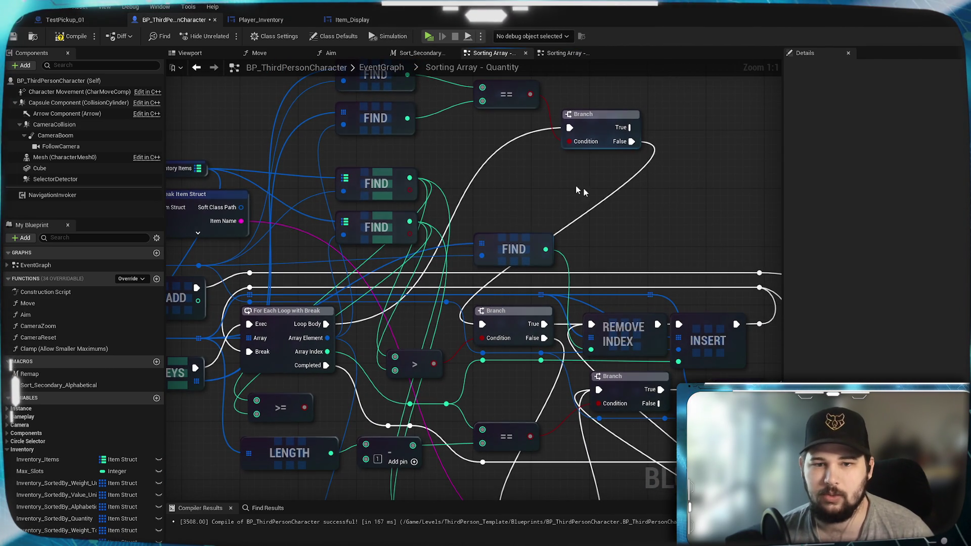
pyautogui.moveTo(527, 357); pyautogui.dragTo(489, 305)
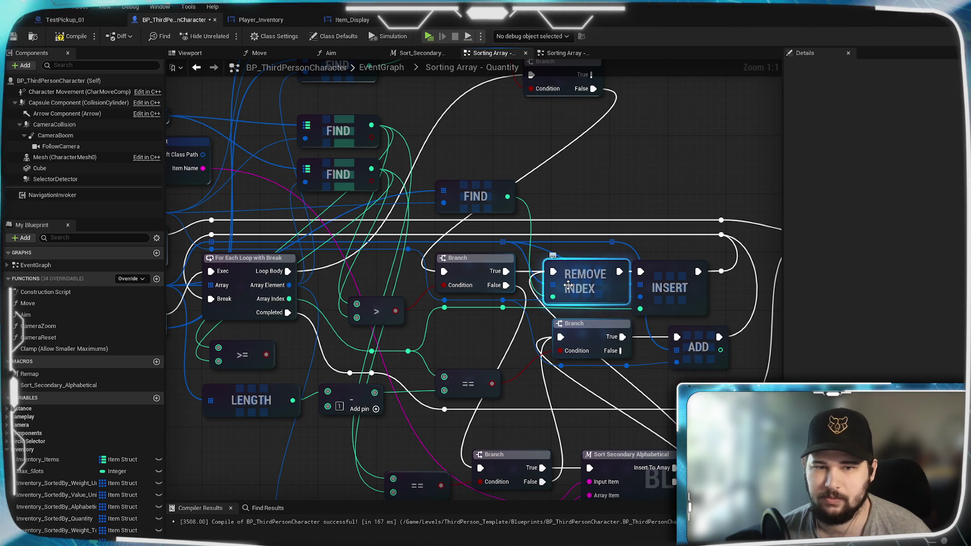
pyautogui.click(470, 196)
pyautogui.moveTo(471, 158)
pyautogui.mouseDown()
pyautogui.moveTo(704, 121)
pyautogui.moveTo(670, 147)
pyautogui.mouseUp()
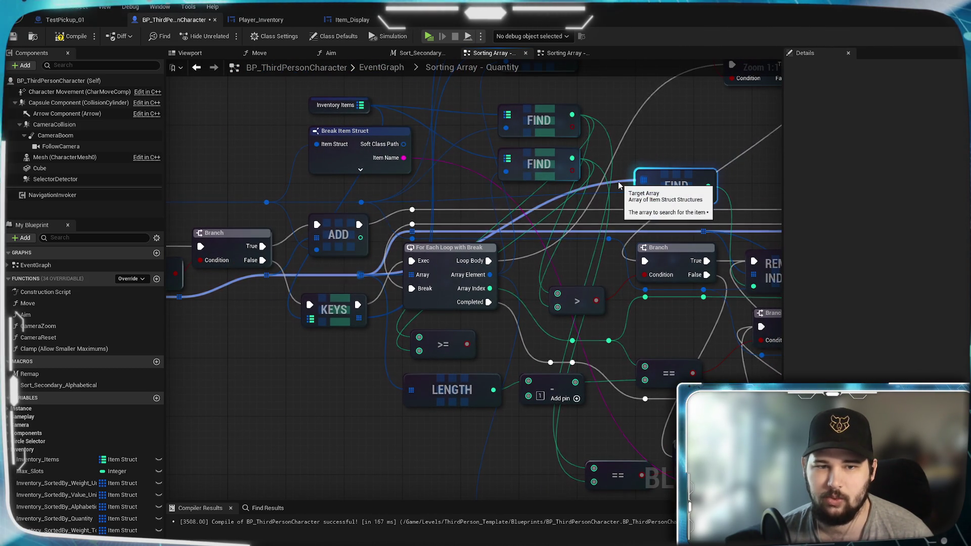
pyautogui.moveTo(273, 352); pyautogui.dragTo(472, 344)
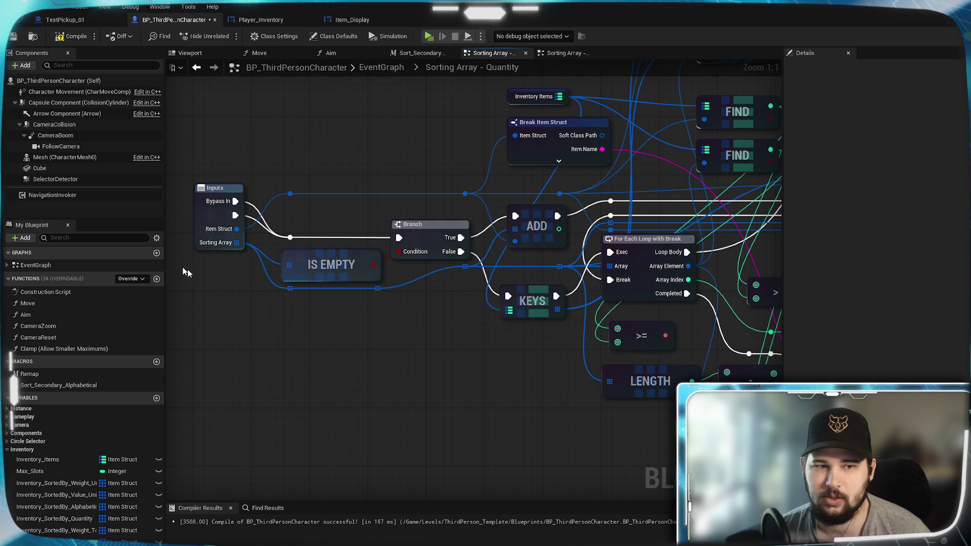
pyautogui.moveTo(524, 217)
pyautogui.mouseDown()
pyautogui.moveTo(263, 237)
pyautogui.moveTo(228, 252)
pyautogui.mouseUp()
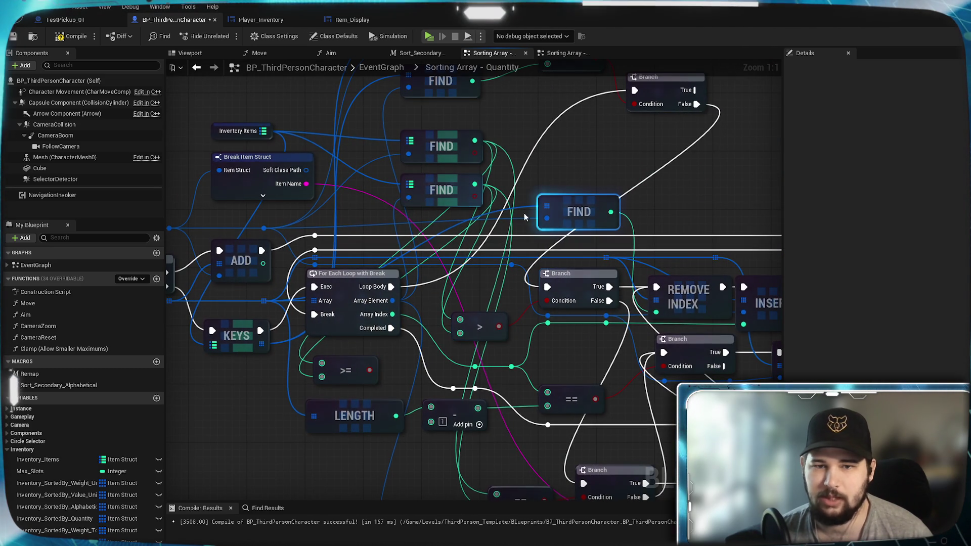
pyautogui.moveTo(707, 204)
pyautogui.mouseDown()
pyautogui.moveTo(620, 276)
pyautogui.moveTo(589, 207)
pyautogui.moveTo(683, 206)
pyautogui.mouseUp()
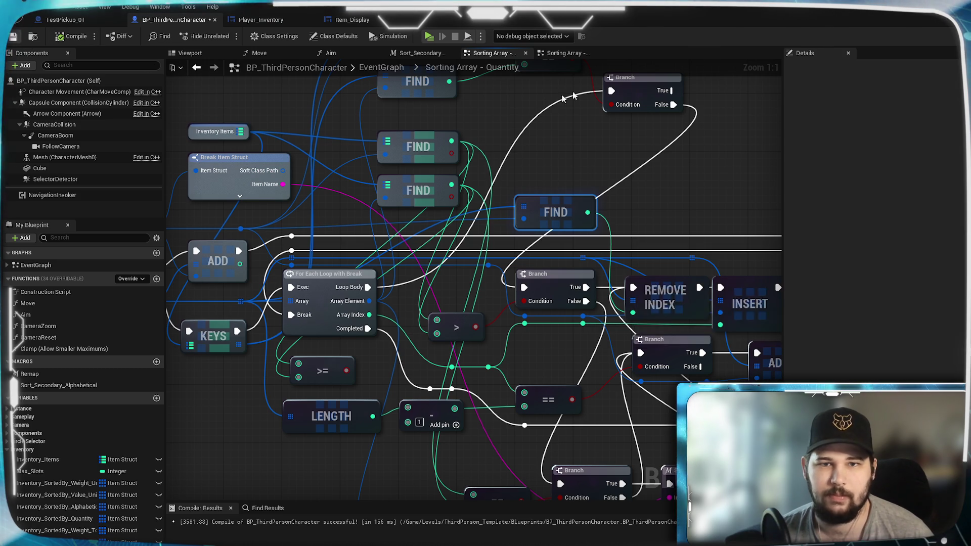
pyautogui.hotkey('ctrl', 's')
pyautogui.click(559, 53)
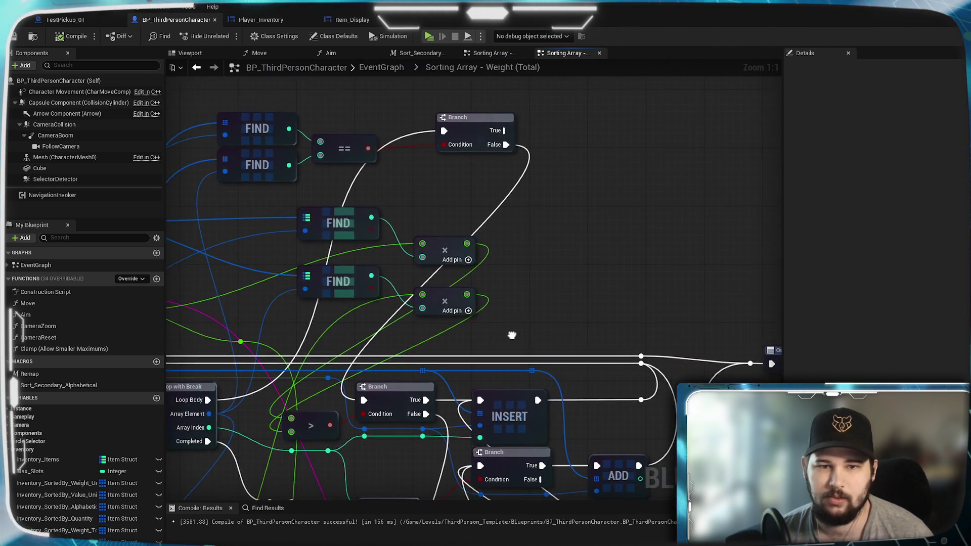
# - Shift the FIND and multiply nodes left and add a FIND node on the loop's array
pyautogui.moveTo(439, 226); pyautogui.dragTo(360, 219)
pyautogui.click(633, 230)
pyautogui.moveTo(612, 223); pyautogui.dragTo(627, 201)
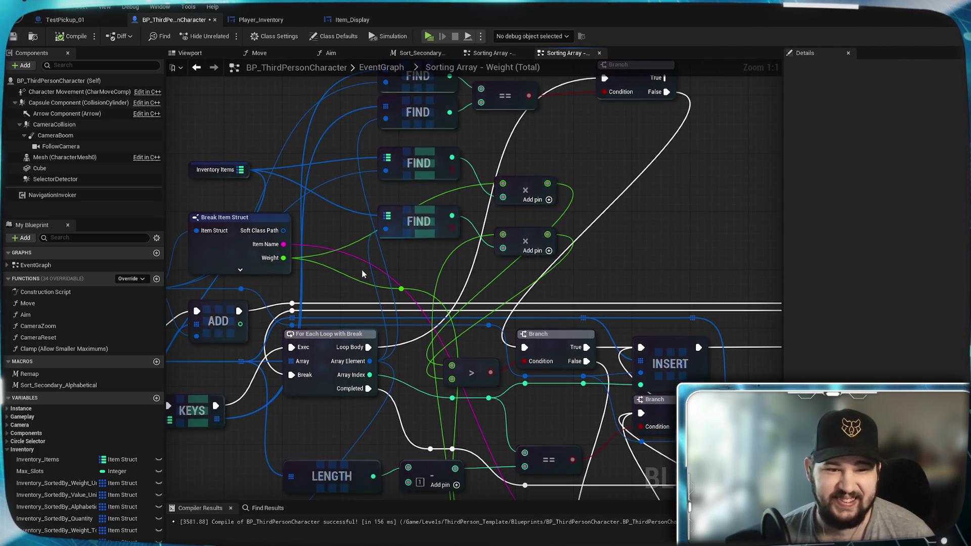
pyautogui.moveTo(362, 269); pyautogui.dragTo(577, 182)
pyautogui.moveTo(575, 234)
pyautogui.mouseDown()
pyautogui.moveTo(470, 263)
pyautogui.moveTo(396, 270)
pyautogui.mouseUp()
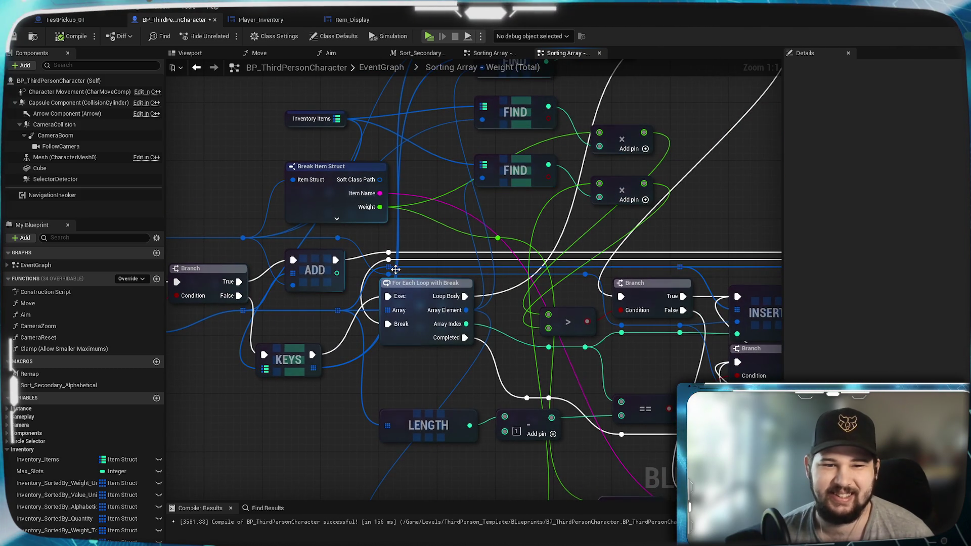
pyautogui.moveTo(337, 310)
pyautogui.mouseDown()
pyautogui.moveTo(704, 214)
pyautogui.moveTo(711, 190)
pyautogui.moveTo(651, 202)
pyautogui.mouseUp()
pyautogui.write('find')
pyautogui.press('Return')
pyautogui.moveTo(666, 238); pyautogui.dragTo(652, 223)
pyautogui.click(631, 189)
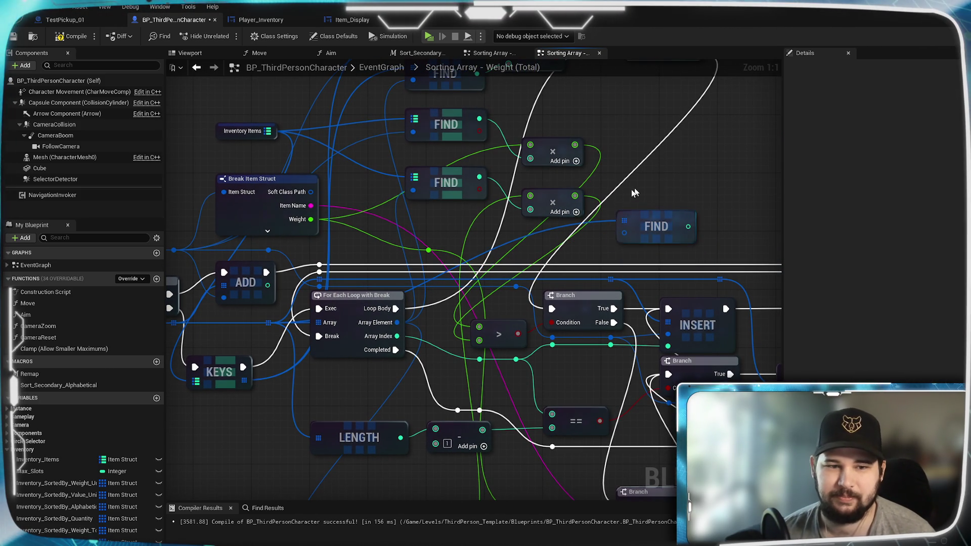
# - Feed the item struct into the new FIND and move INSERT beside the ADD node
pyautogui.click(489, 53)
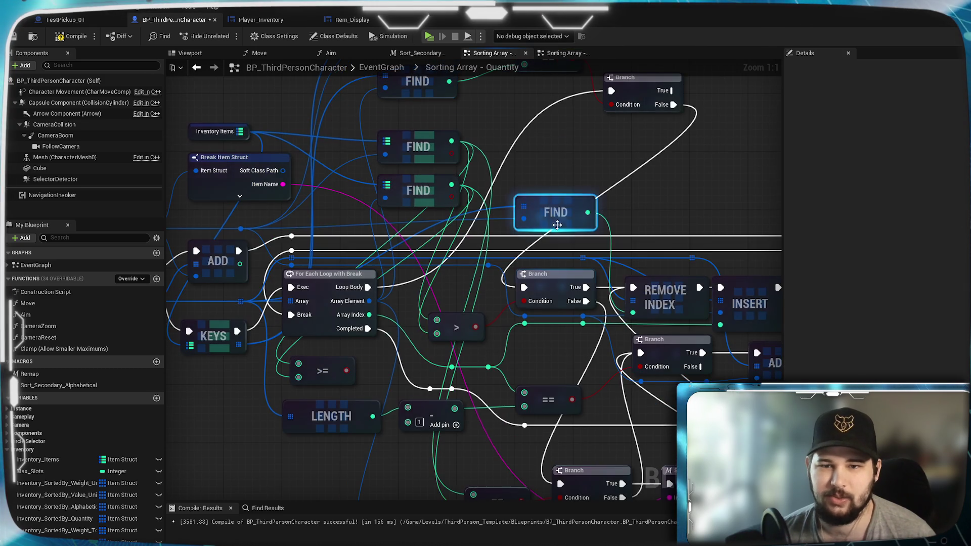
pyautogui.click(574, 52)
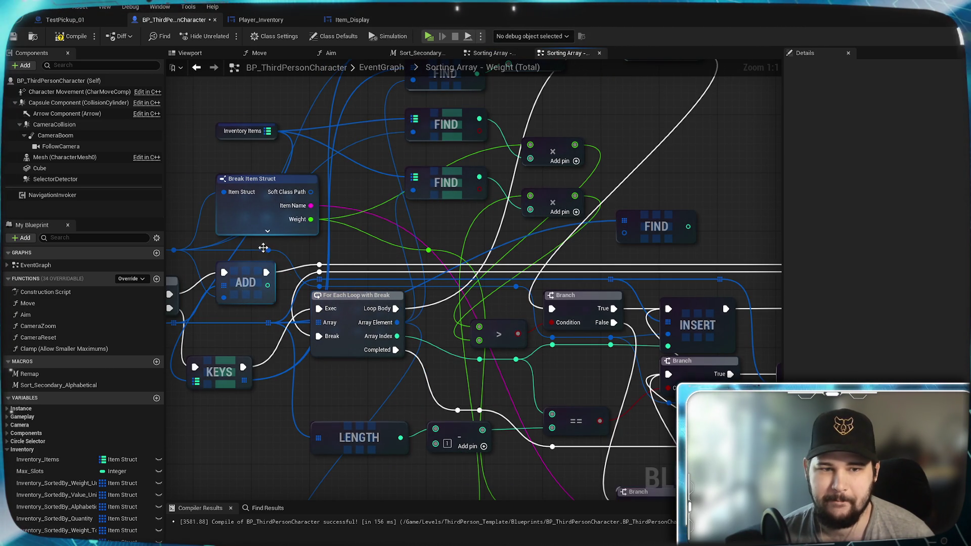
pyautogui.moveTo(268, 250)
pyautogui.mouseDown()
pyautogui.moveTo(580, 243)
pyautogui.moveTo(626, 232)
pyautogui.mouseUp()
pyautogui.moveTo(685, 199)
pyautogui.mouseDown()
pyautogui.moveTo(517, 211)
pyautogui.moveTo(483, 160)
pyautogui.mouseUp()
pyautogui.moveTo(497, 272); pyautogui.dragTo(575, 272)
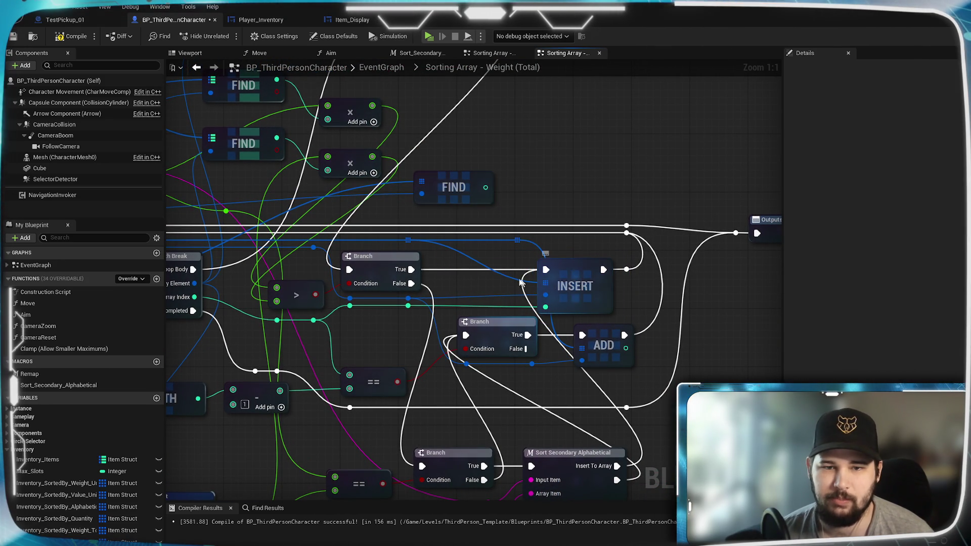
# - Add a trial Remove Item node on the item array, compare with Quantity, then delete it
pyautogui.moveTo(408, 240); pyautogui.dragTo(534, 187)
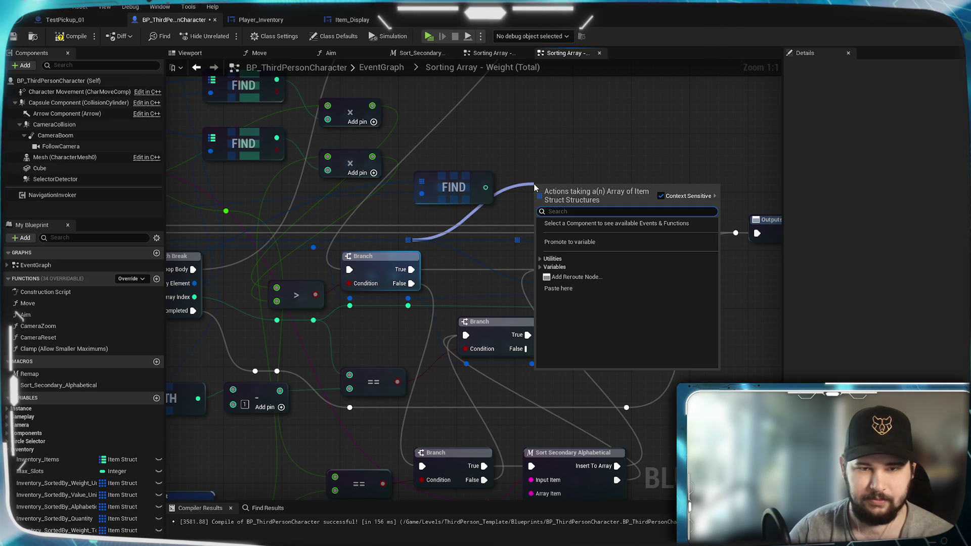
pyautogui.write('remo')
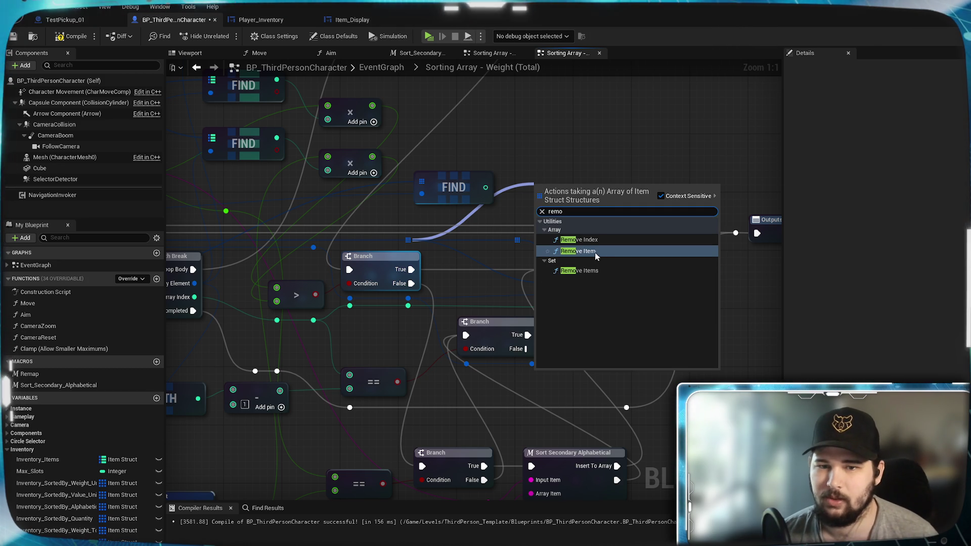
pyautogui.click(595, 251)
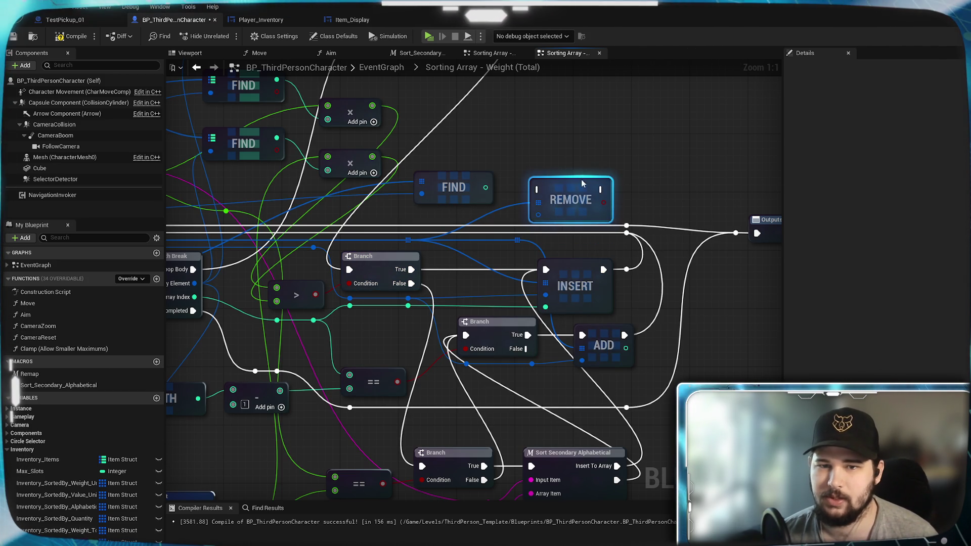
pyautogui.moveTo(583, 183); pyautogui.dragTo(575, 161)
pyautogui.click(502, 54)
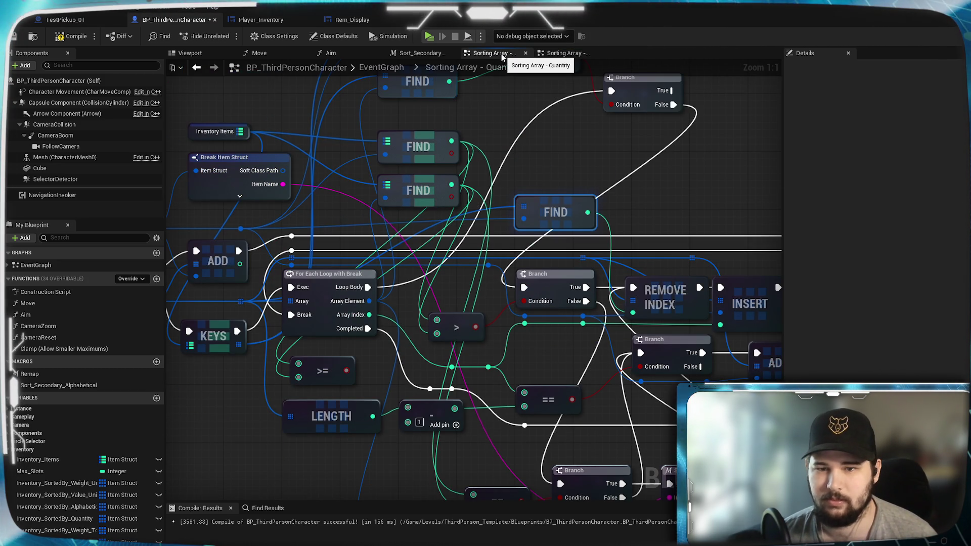
pyautogui.click(564, 53)
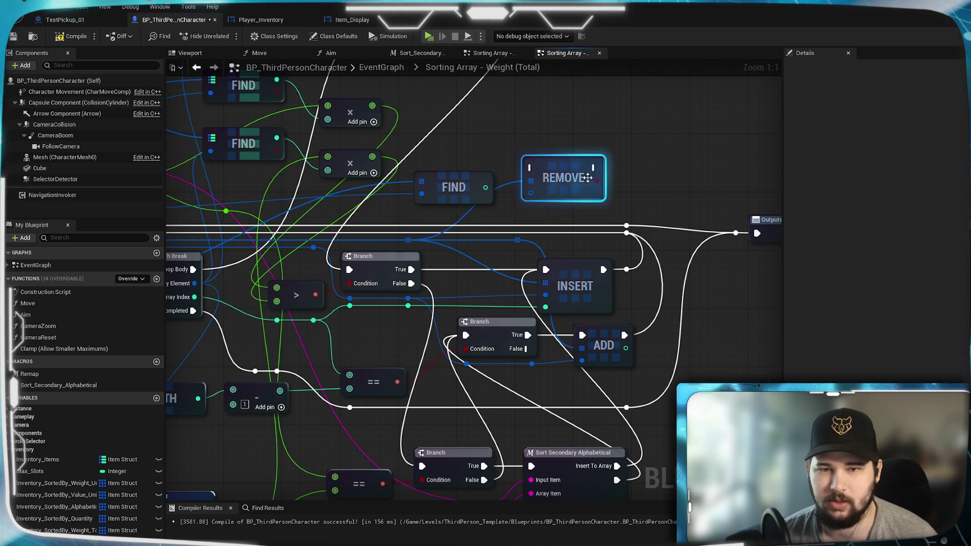
pyautogui.press('Delete')
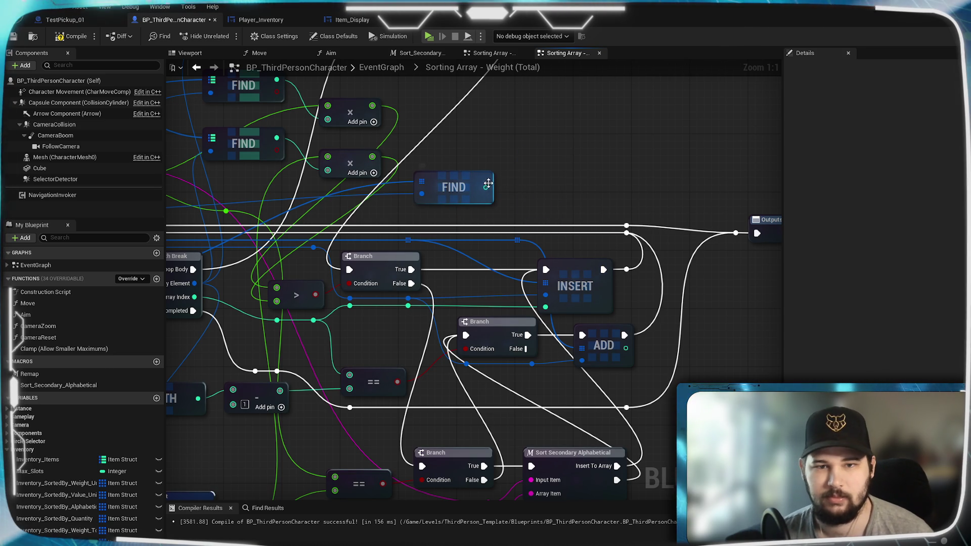
# - Pull a new node off the loop's Array Element and search for find
pyautogui.moveTo(436, 214)
pyautogui.mouseDown()
pyautogui.moveTo(596, 200)
pyautogui.moveTo(713, 175)
pyautogui.mouseUp()
pyautogui.moveTo(470, 244)
pyautogui.mouseDown()
pyautogui.moveTo(607, 178)
pyautogui.moveTo(608, 153)
pyautogui.mouseUp()
pyautogui.write('find')
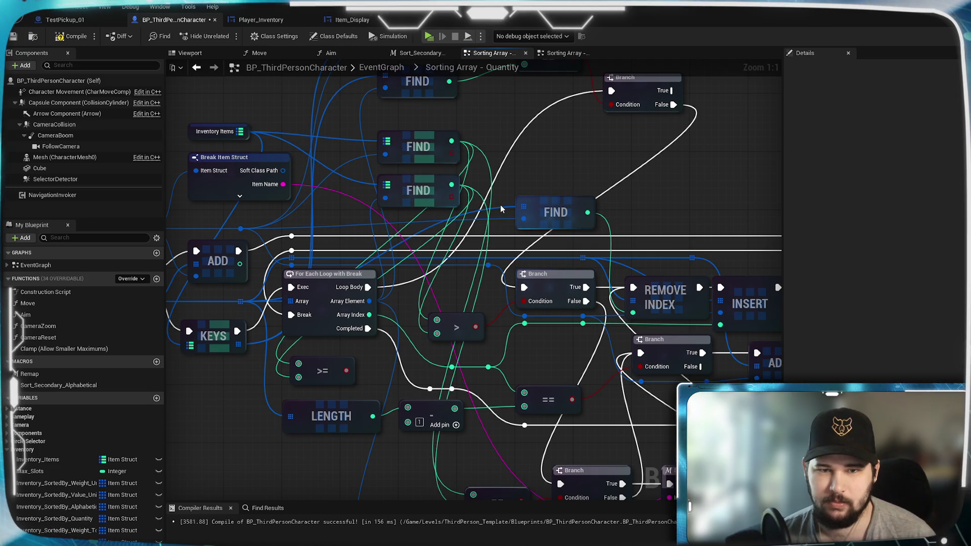
# - Insert a Remove Index node between Branch True and Insert, then compile and save
pyautogui.moveTo(686, 212)
pyautogui.mouseDown()
pyautogui.moveTo(649, 196)
pyautogui.moveTo(485, 220)
pyautogui.mouseUp()
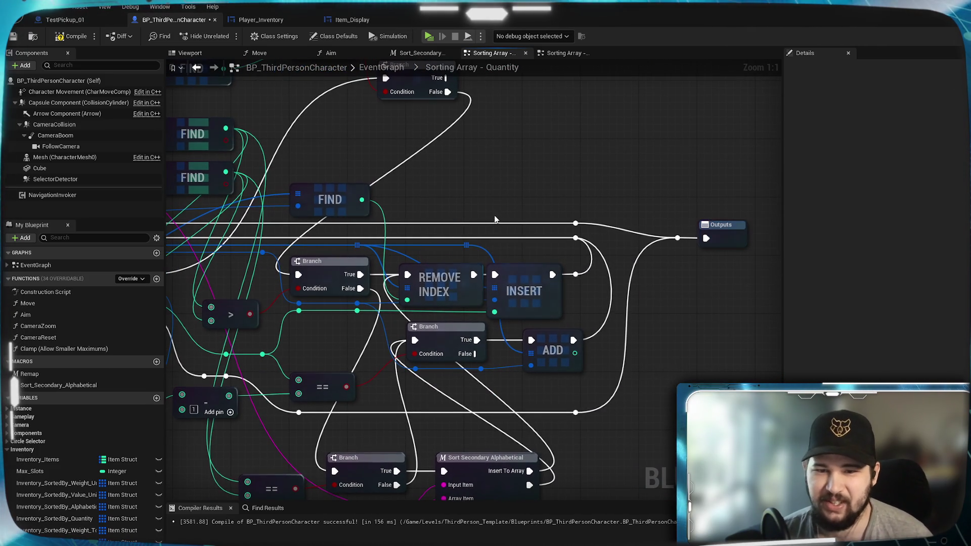
pyautogui.moveTo(532, 280); pyautogui.dragTo(633, 276)
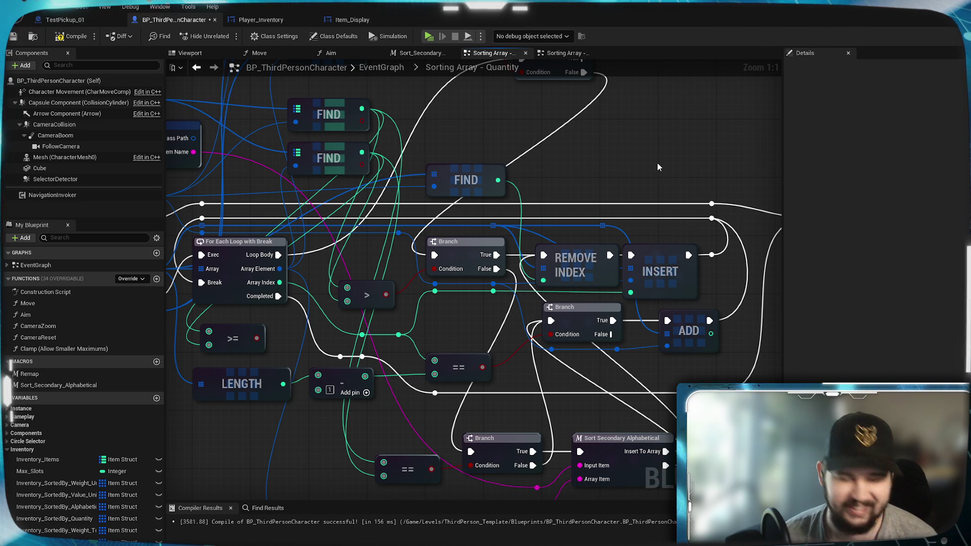
pyautogui.click(567, 54)
pyautogui.moveTo(649, 156)
pyautogui.mouseDown()
pyautogui.moveTo(512, 241)
pyautogui.moveTo(557, 232)
pyautogui.mouseUp()
pyautogui.moveTo(468, 231); pyautogui.dragTo(520, 235)
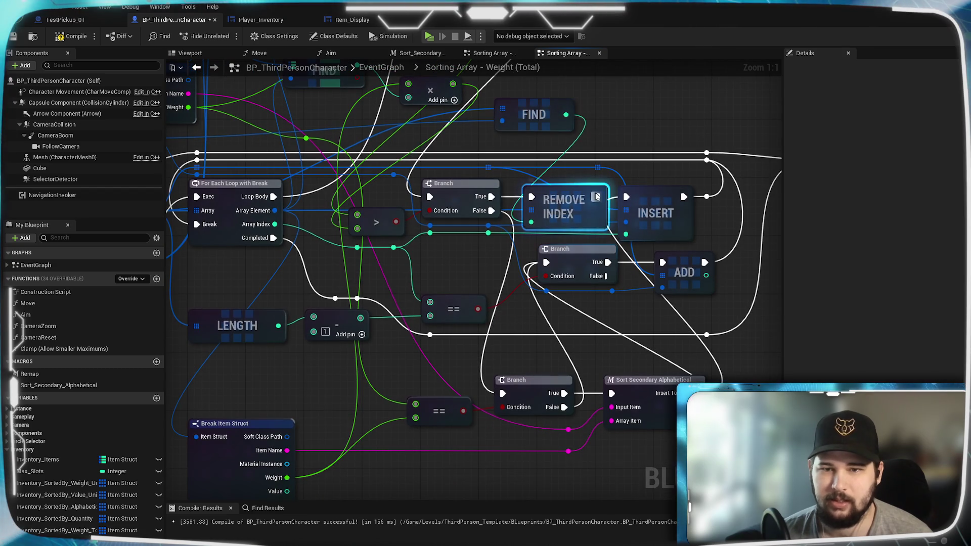
pyautogui.moveTo(596, 199); pyautogui.dragTo(627, 196)
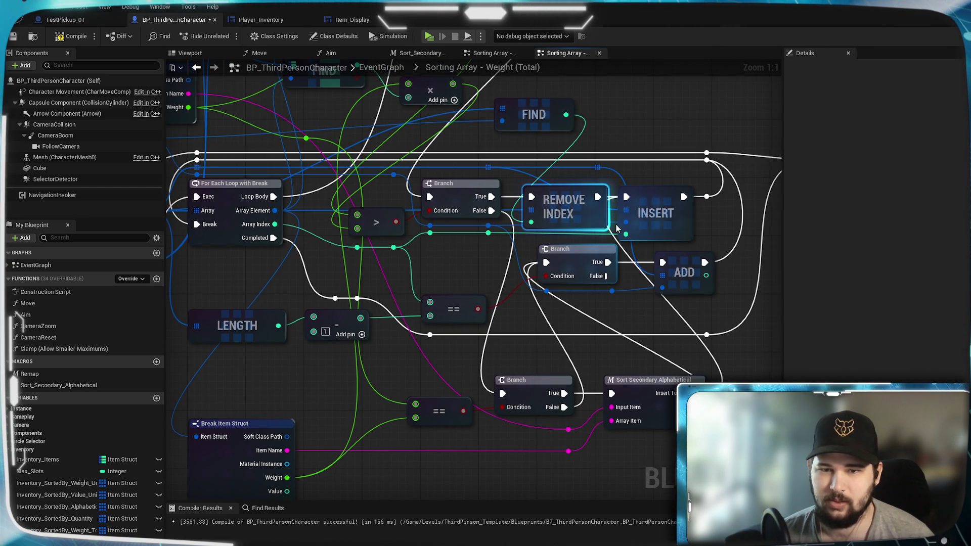
pyautogui.moveTo(566, 202); pyautogui.dragTo(573, 202)
pyautogui.click(614, 121)
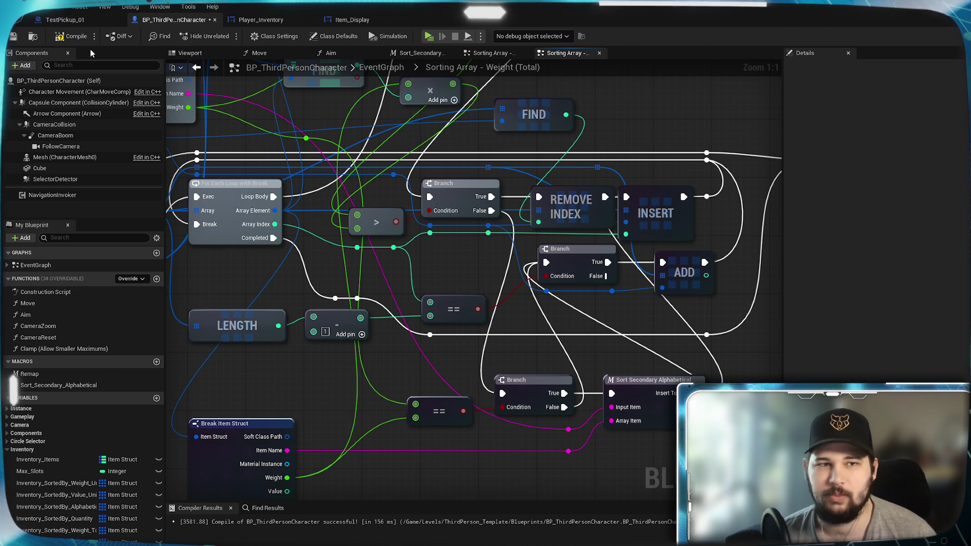
pyautogui.click(13, 37)
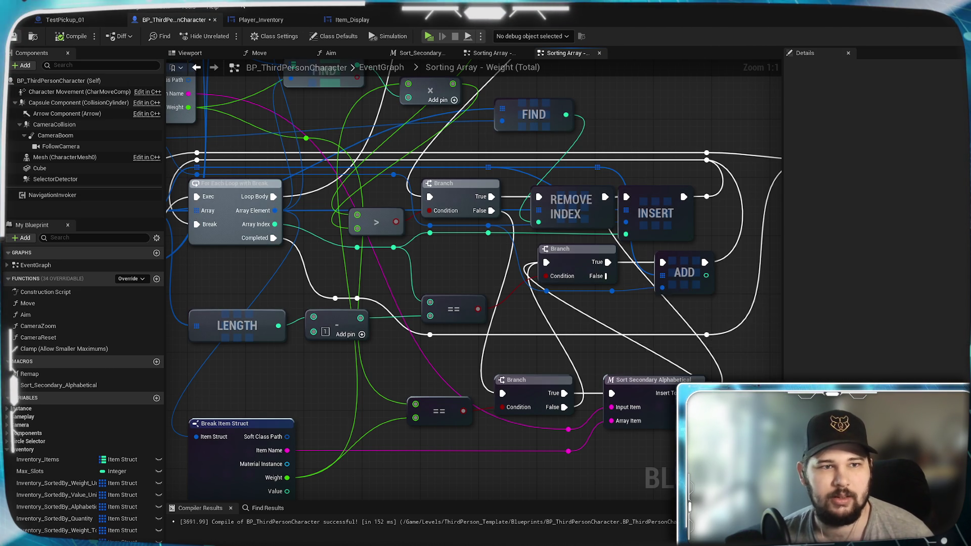
# - Compare the Quantity and Weight (Total) graphs around the Break Item Struct nodes
pyautogui.moveTo(620, 123); pyautogui.dragTo(720, 156)
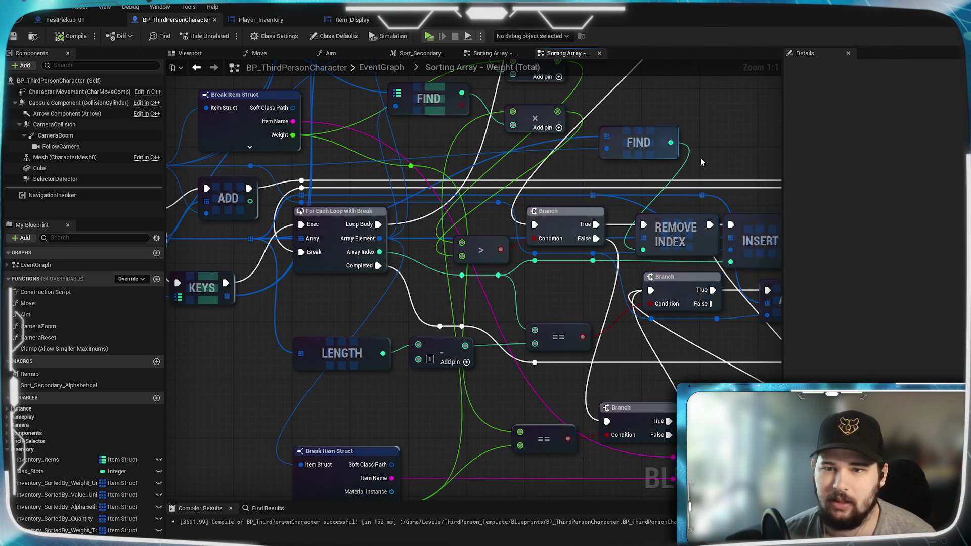
pyautogui.click(484, 53)
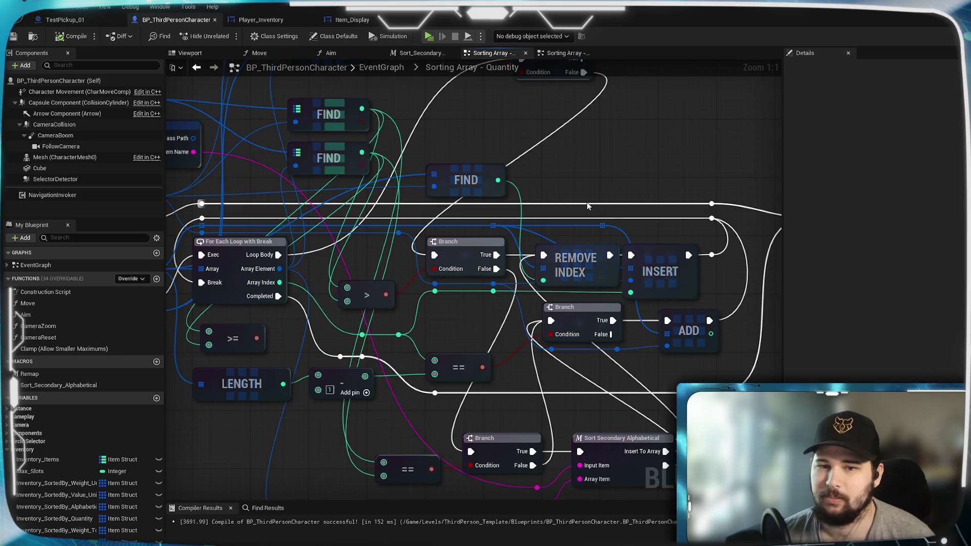
pyautogui.moveTo(587, 202); pyautogui.dragTo(602, 127)
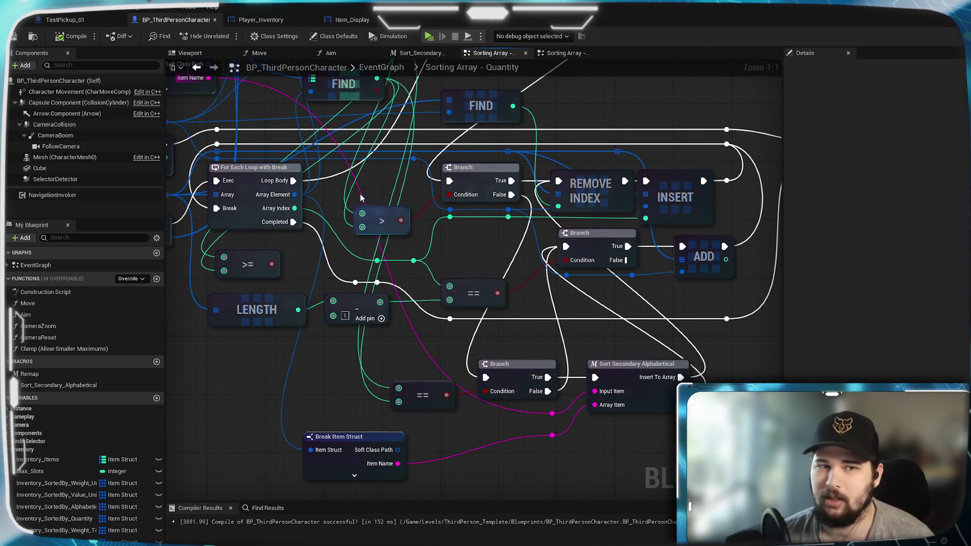
pyautogui.click(563, 54)
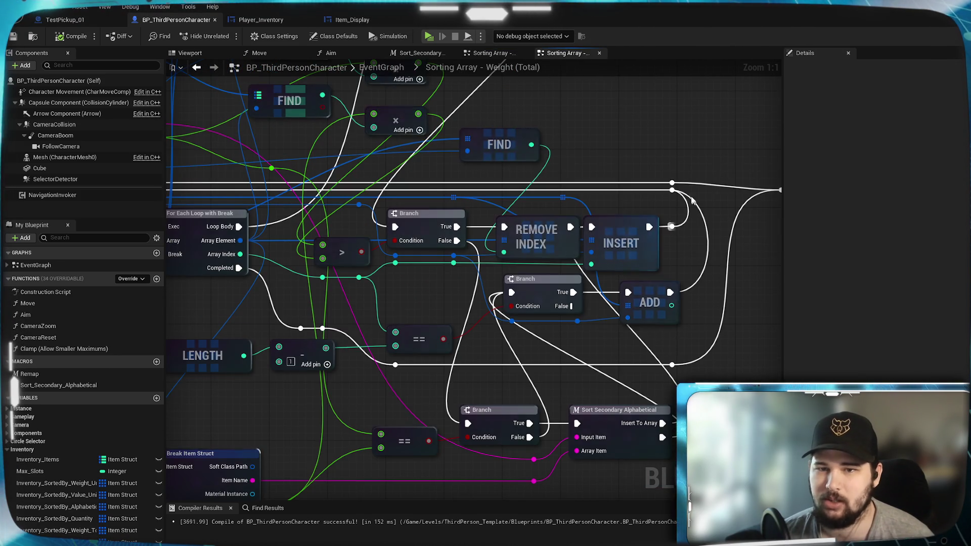
pyautogui.click(469, 54)
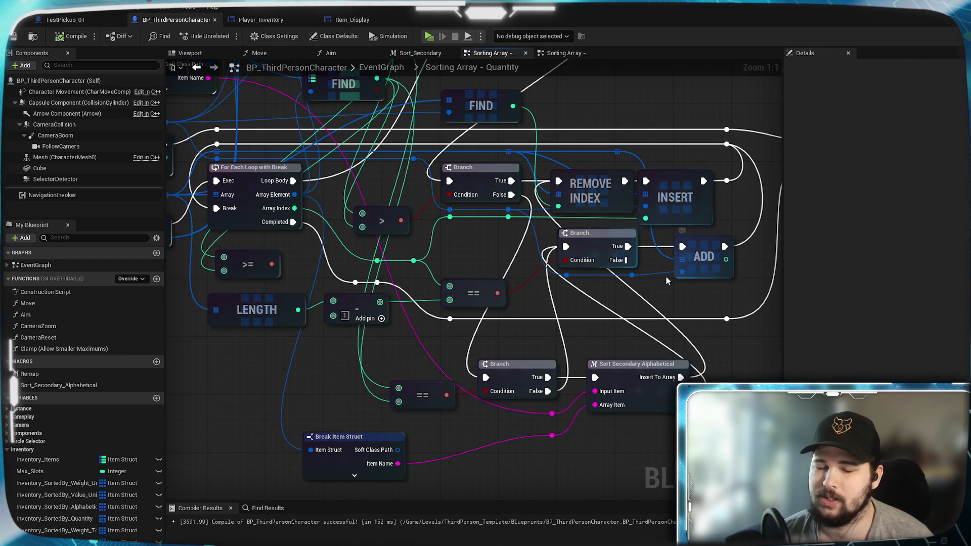
pyautogui.moveTo(588, 306)
pyautogui.mouseDown()
pyautogui.moveTo(656, 231)
pyautogui.moveTo(626, 329)
pyautogui.moveTo(609, 314)
pyautogui.mouseUp()
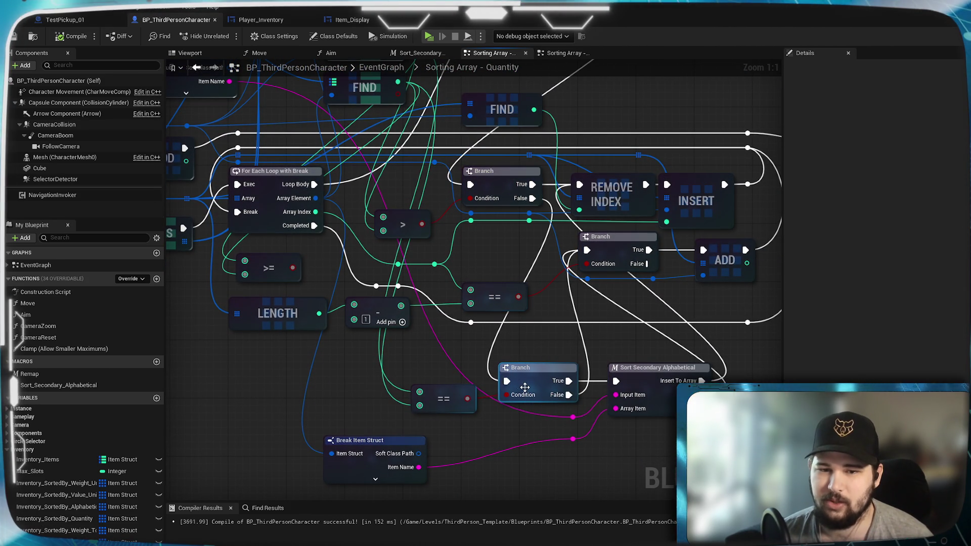
pyautogui.moveTo(525, 388)
pyautogui.mouseDown()
pyautogui.moveTo(550, 497)
pyautogui.moveTo(578, 256)
pyautogui.moveTo(463, 330)
pyautogui.mouseUp()
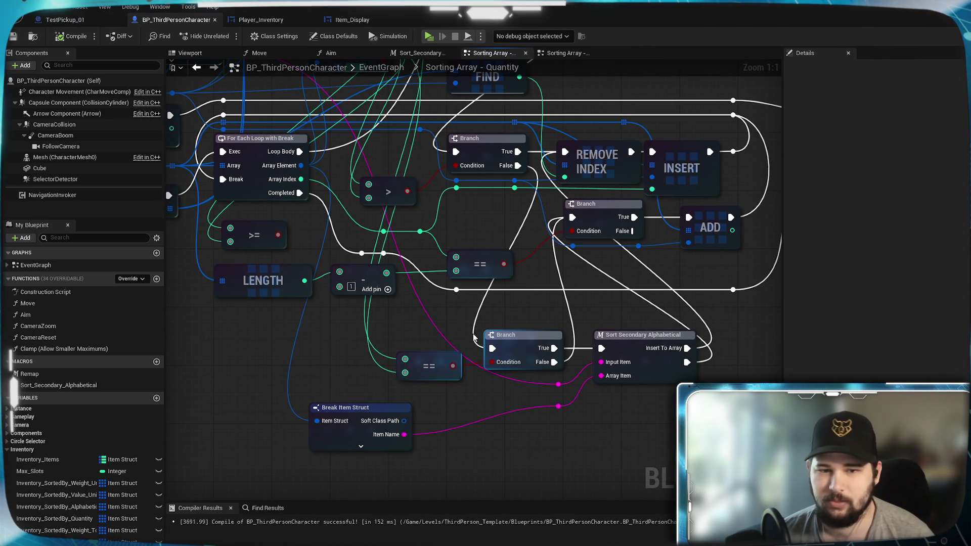
pyautogui.moveTo(433, 289); pyautogui.dragTo(457, 246)
pyautogui.click(564, 52)
# - Connect the multiply output to the lower equality check and select the loop, comparison and LENGTH nodes
pyautogui.moveTo(521, 278)
pyautogui.mouseDown()
pyautogui.moveTo(606, 428)
pyautogui.moveTo(627, 411)
pyautogui.mouseUp()
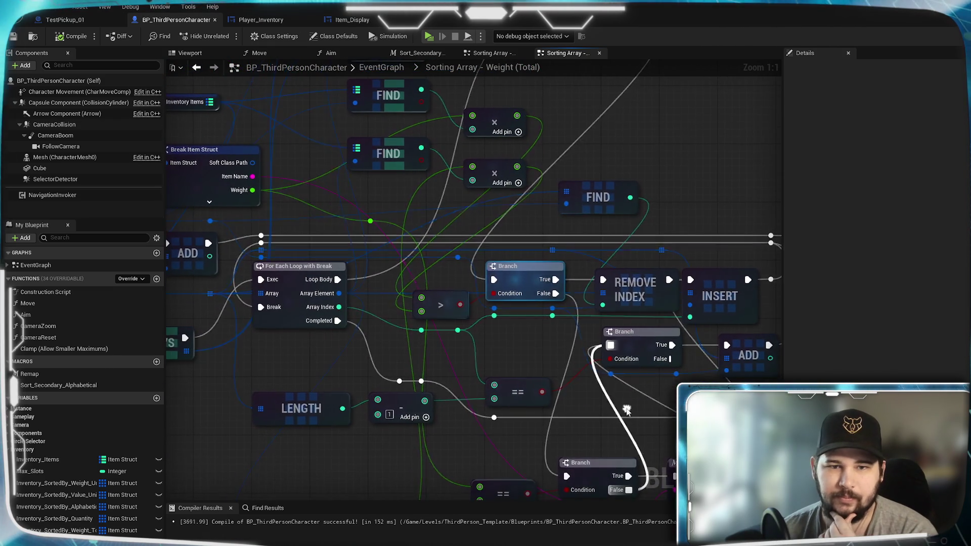
pyautogui.moveTo(524, 229)
pyautogui.mouseDown()
pyautogui.moveTo(544, 71)
pyautogui.moveTo(558, 160)
pyautogui.mouseUp()
pyautogui.moveTo(493, 469)
pyautogui.mouseDown()
pyautogui.moveTo(494, 331)
pyautogui.moveTo(480, 423)
pyautogui.mouseUp()
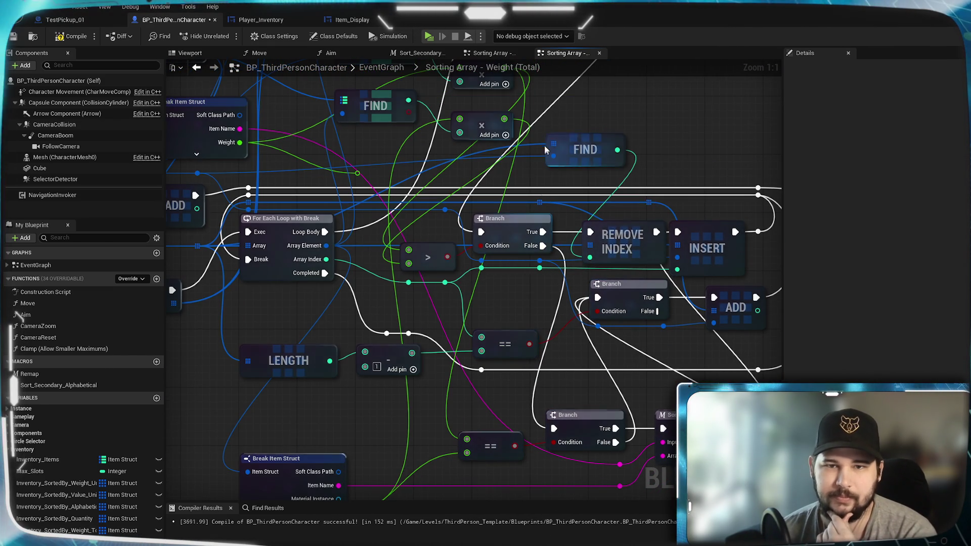
pyautogui.moveTo(510, 118)
pyautogui.mouseDown()
pyautogui.moveTo(491, 445)
pyautogui.moveTo(467, 439)
pyautogui.moveTo(429, 343)
pyautogui.mouseUp()
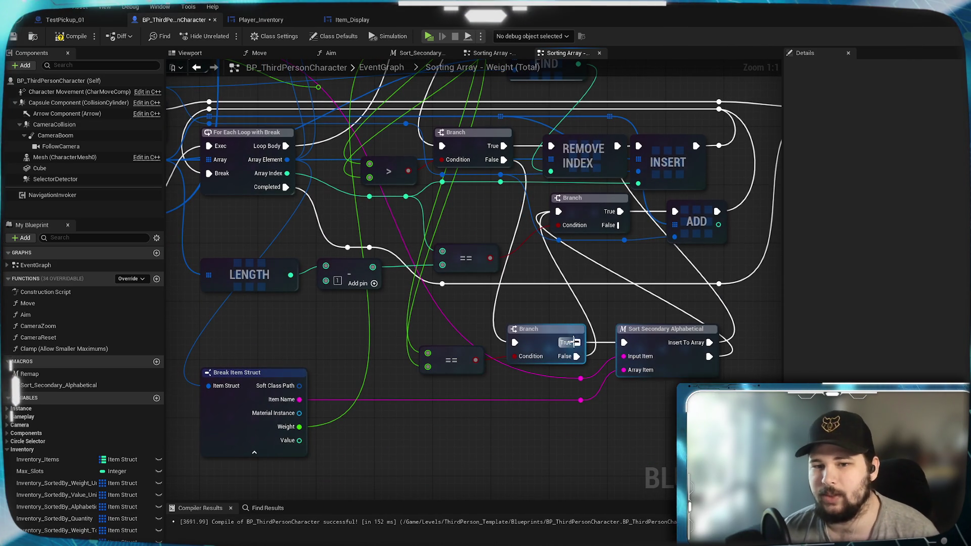
pyautogui.moveTo(615, 305); pyautogui.dragTo(559, 340)
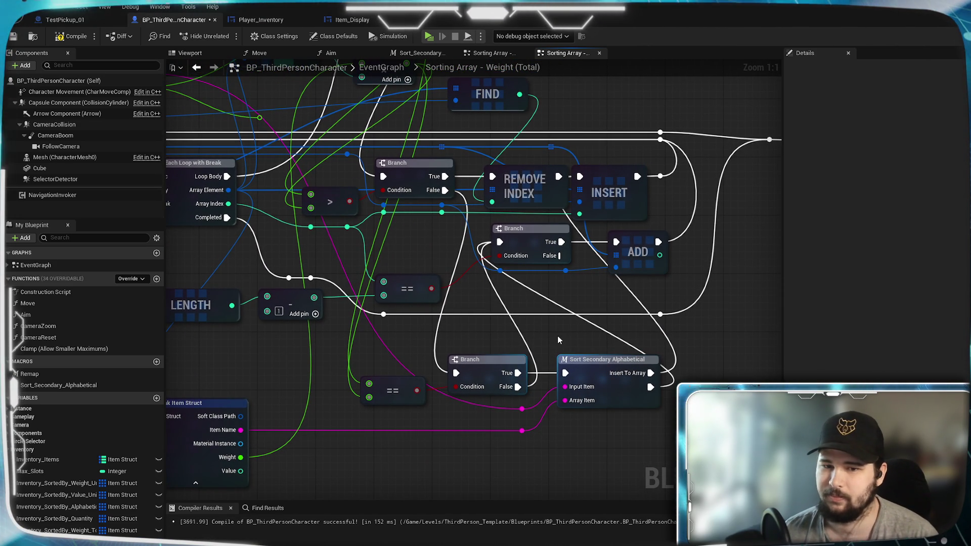
pyautogui.moveTo(560, 335); pyautogui.dragTo(27, 38)
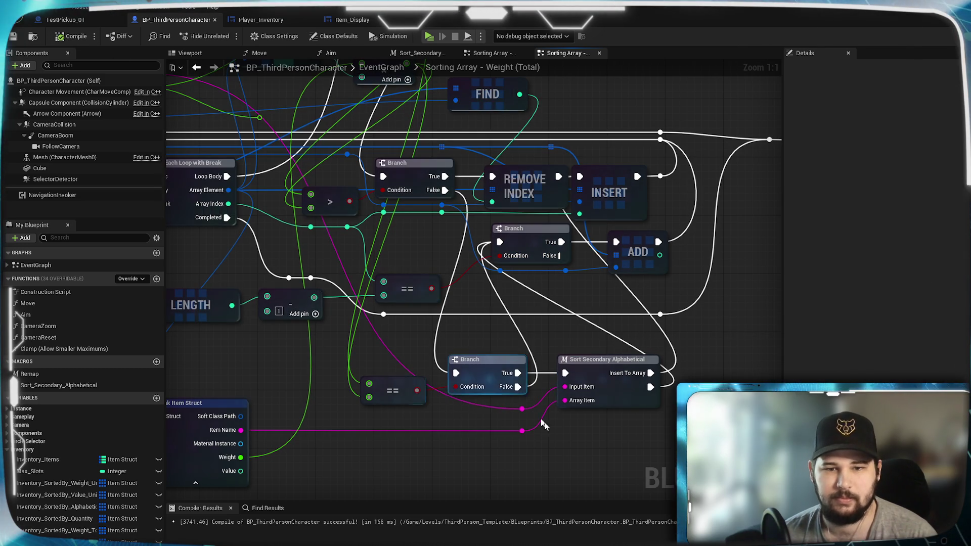
pyautogui.moveTo(518, 360)
pyautogui.mouseDown()
pyautogui.moveTo(524, 429)
pyautogui.moveTo(580, 434)
pyautogui.mouseUp()
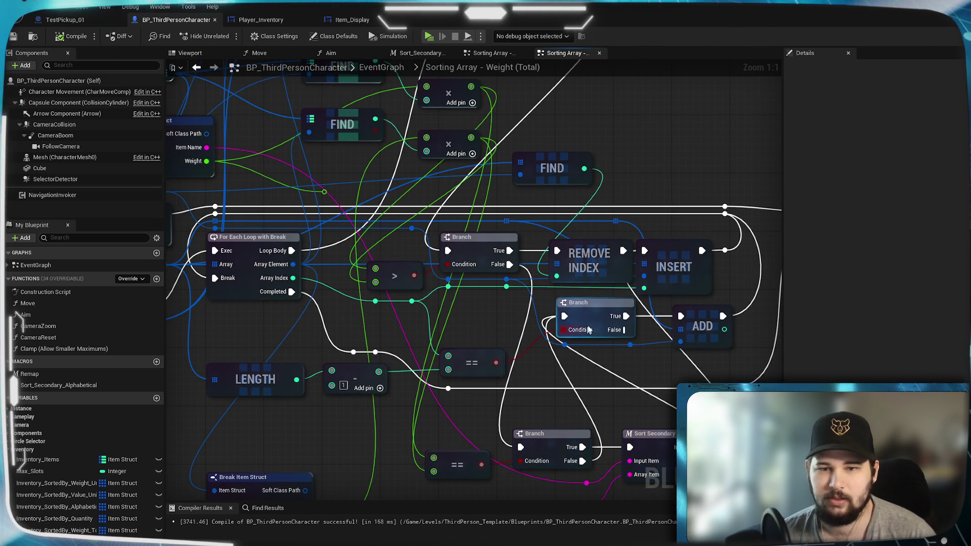
# - Wire the lower Branch into Sort Secondary Alphabetical, then compile and save BP_ThirdPersonCharacter
pyautogui.moveTo(594, 381); pyautogui.dragTo(543, 371)
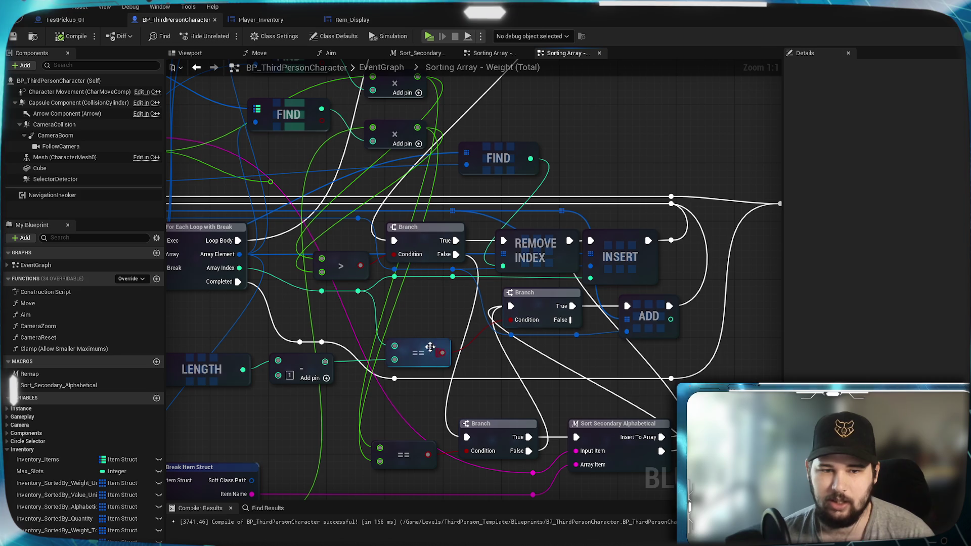
pyautogui.click(495, 53)
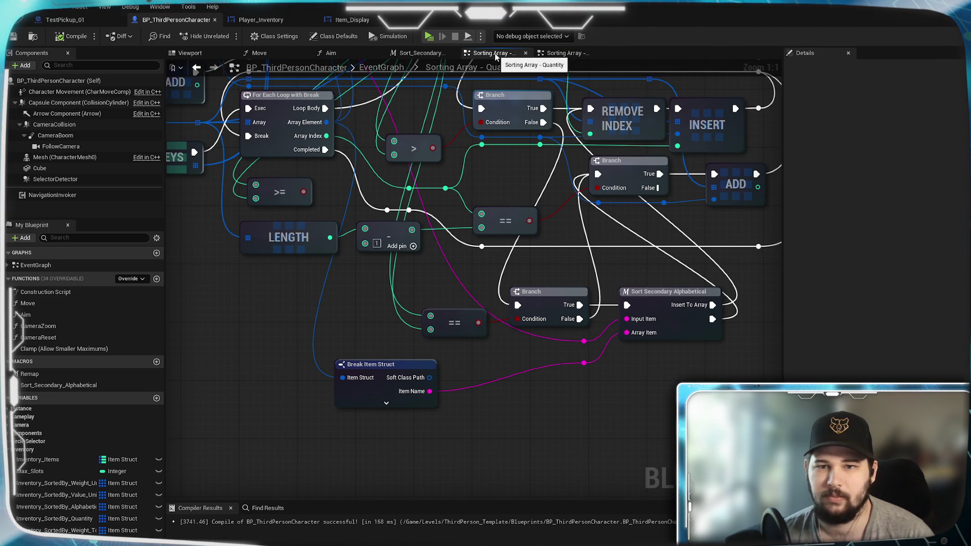
pyautogui.moveTo(619, 236)
pyautogui.mouseDown()
pyautogui.moveTo(545, 290)
pyautogui.moveTo(427, 308)
pyautogui.moveTo(720, 297)
pyautogui.moveTo(376, 415)
pyautogui.moveTo(485, 407)
pyautogui.moveTo(526, 374)
pyautogui.mouseUp()
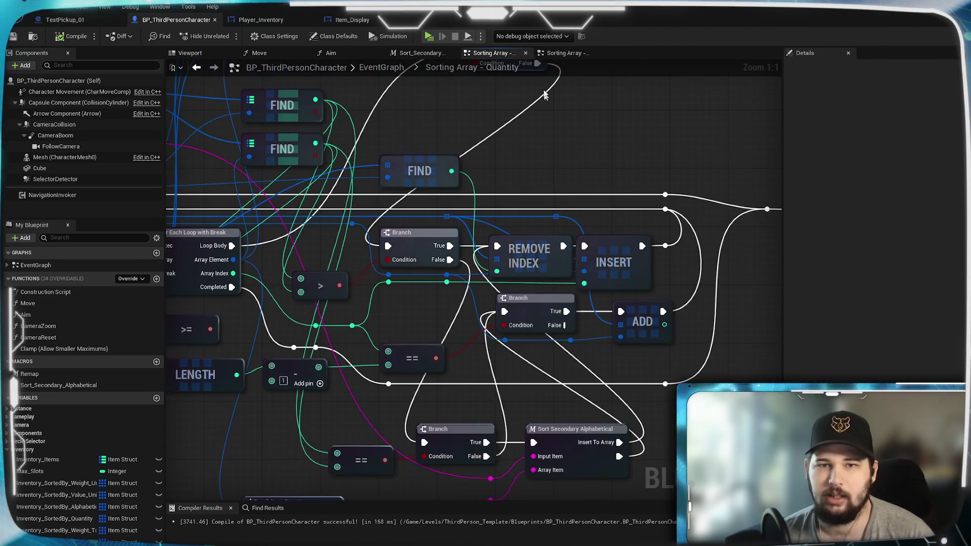
pyautogui.click(562, 53)
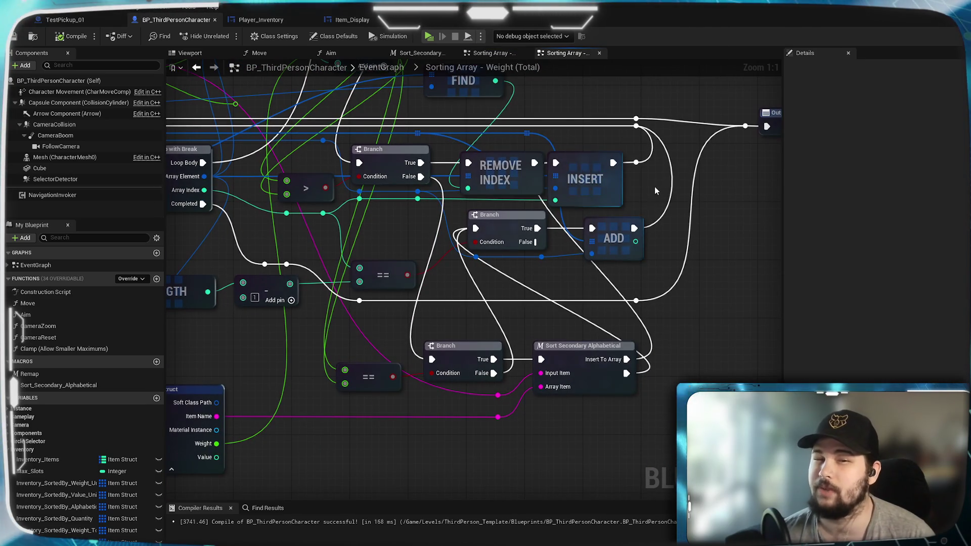
pyautogui.click(494, 53)
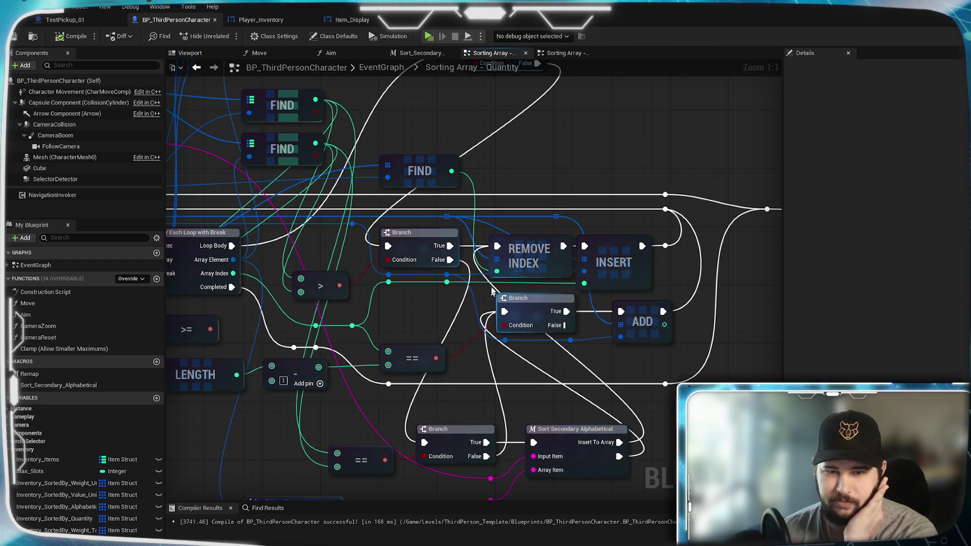
pyautogui.click(554, 56)
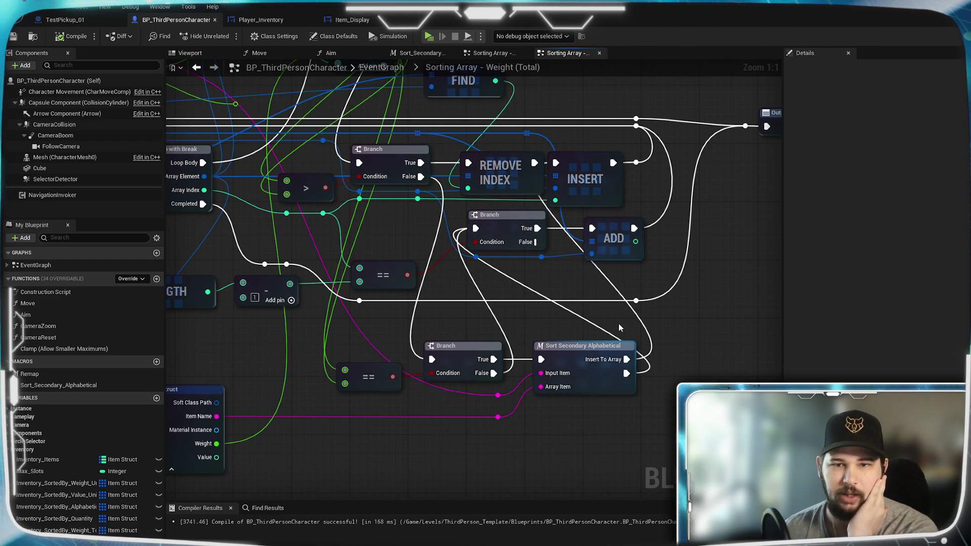
pyautogui.moveTo(627, 359)
pyautogui.mouseDown()
pyautogui.moveTo(536, 217)
pyautogui.moveTo(475, 228)
pyautogui.mouseUp()
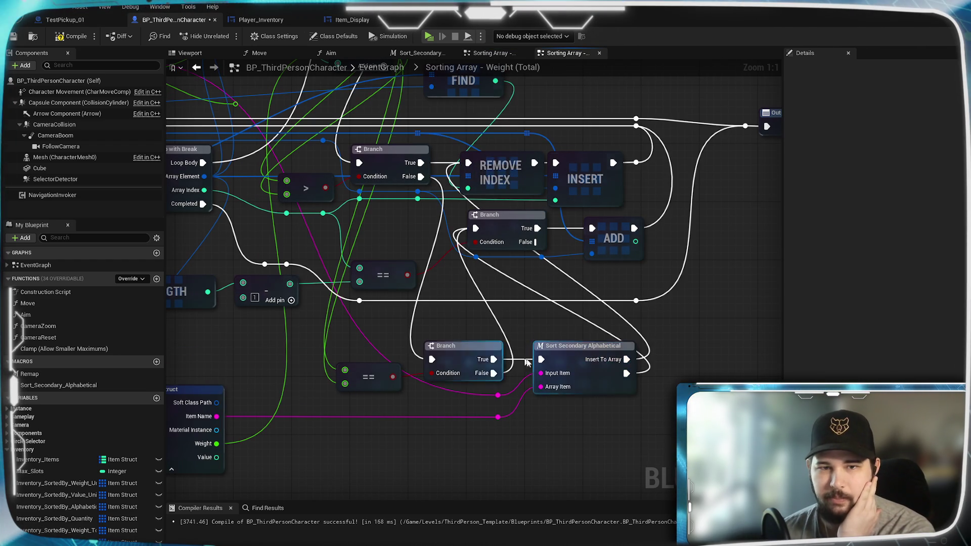
pyautogui.click(71, 35)
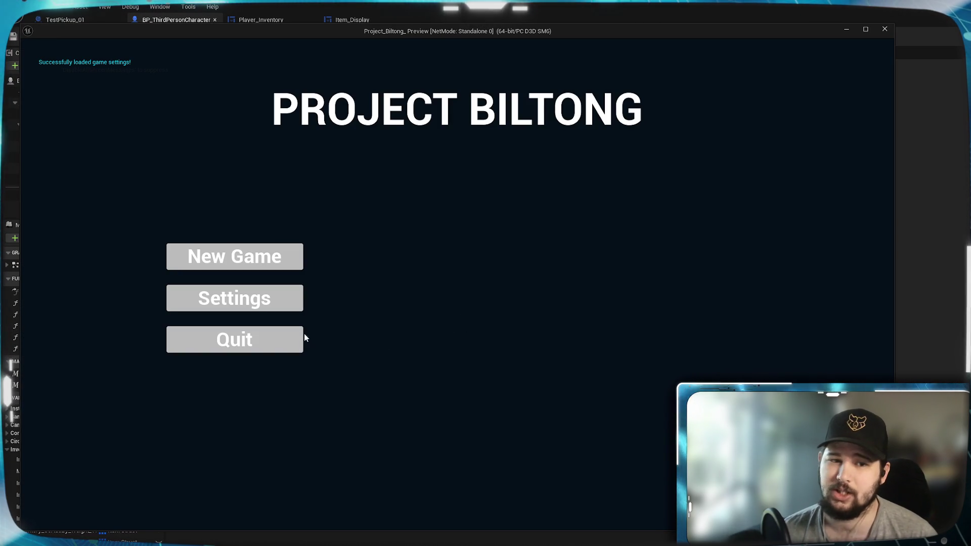
# - Quit the play-test, check the sorting dropdown in Player_Inventory's Designer, and open its EventGraph
pyautogui.click(299, 338)
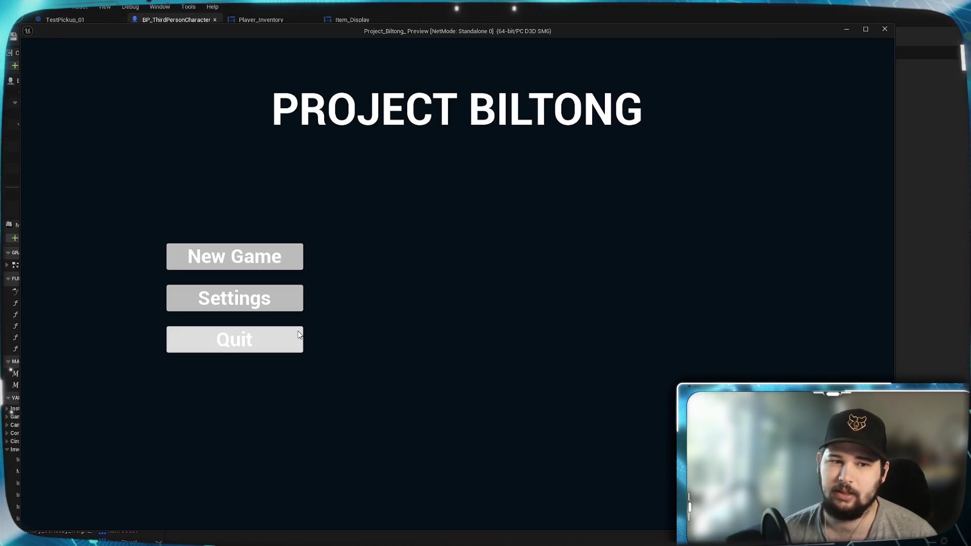
pyautogui.moveTo(429, 329)
pyautogui.mouseDown()
pyautogui.moveTo(763, 374)
pyautogui.moveTo(650, 383)
pyautogui.mouseUp()
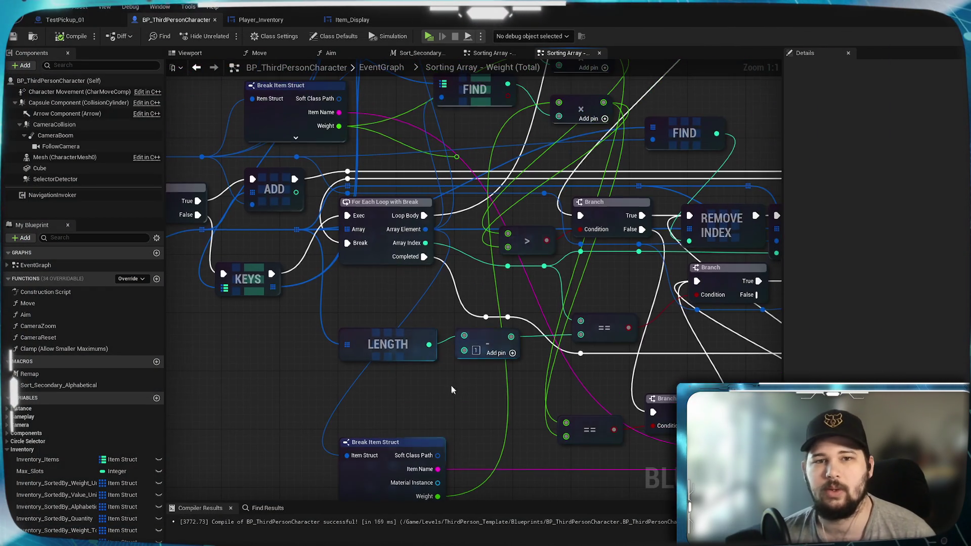
pyautogui.click(261, 20)
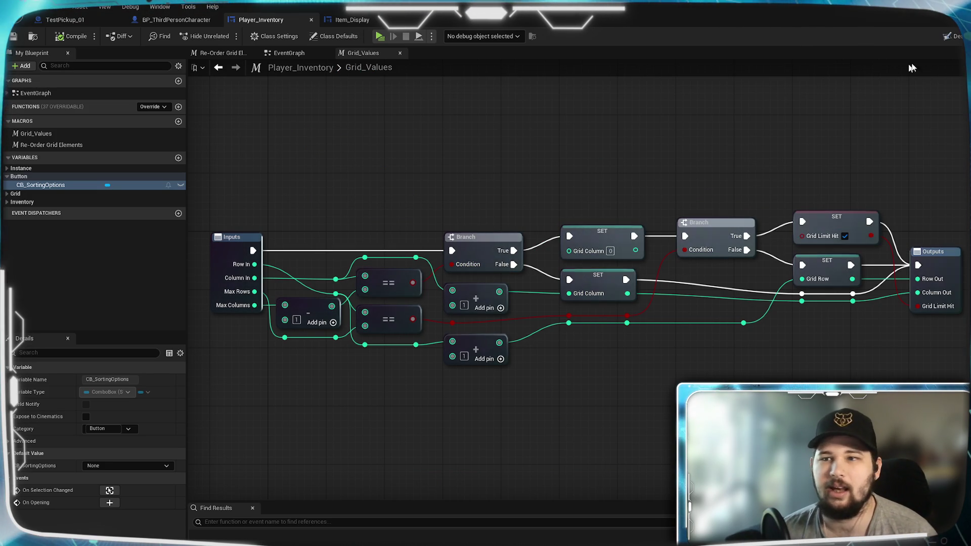
pyautogui.click(951, 36)
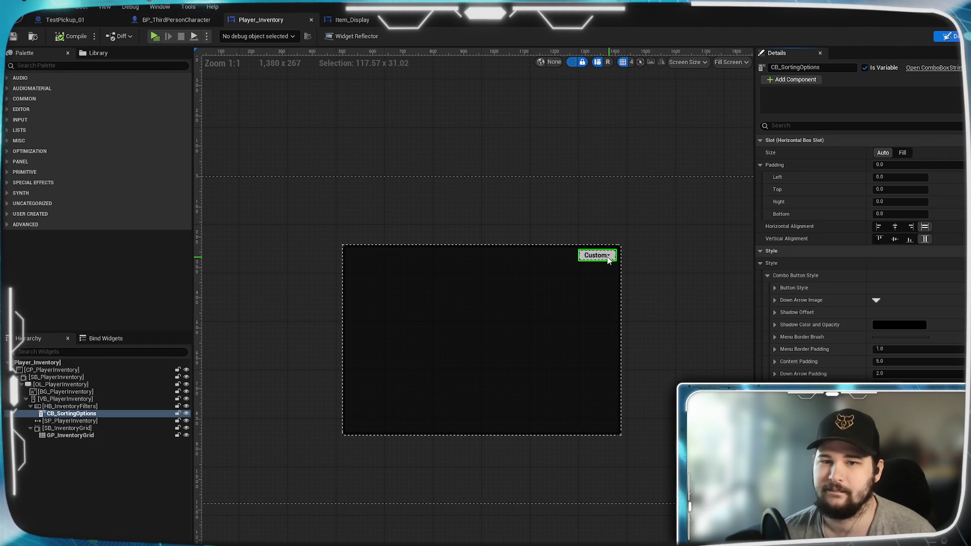
pyautogui.scroll(9, 602, 277)
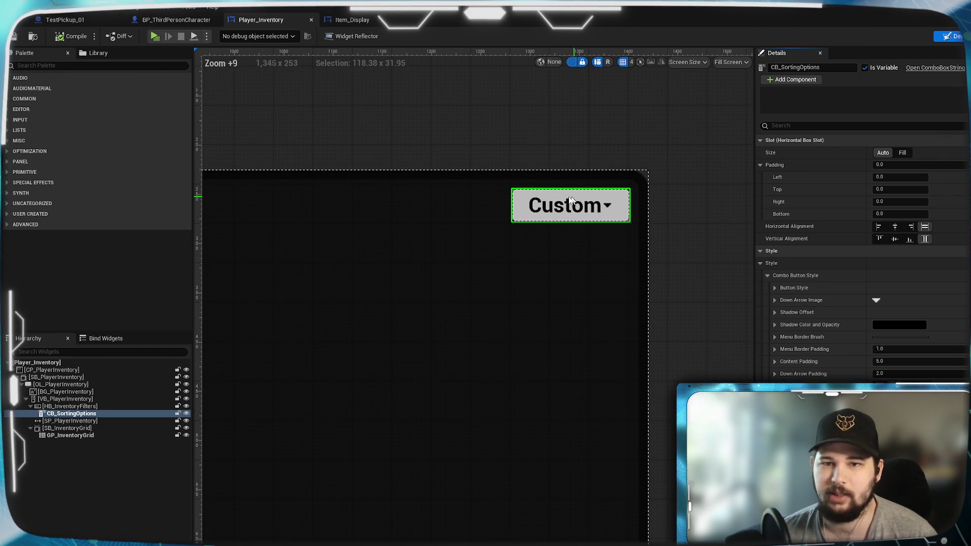
pyautogui.click(961, 36)
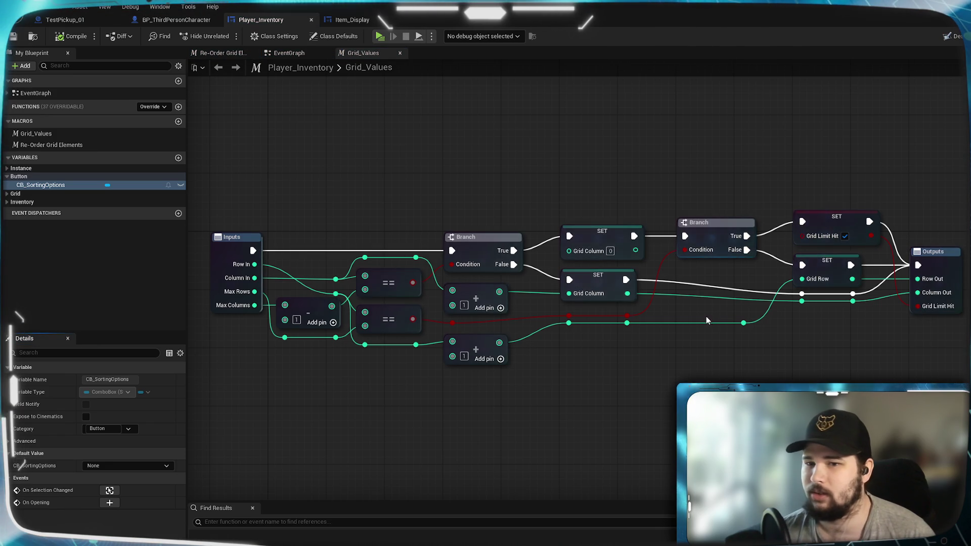
pyautogui.scroll(-8, 706, 316)
pyautogui.scroll(4, 553, 144)
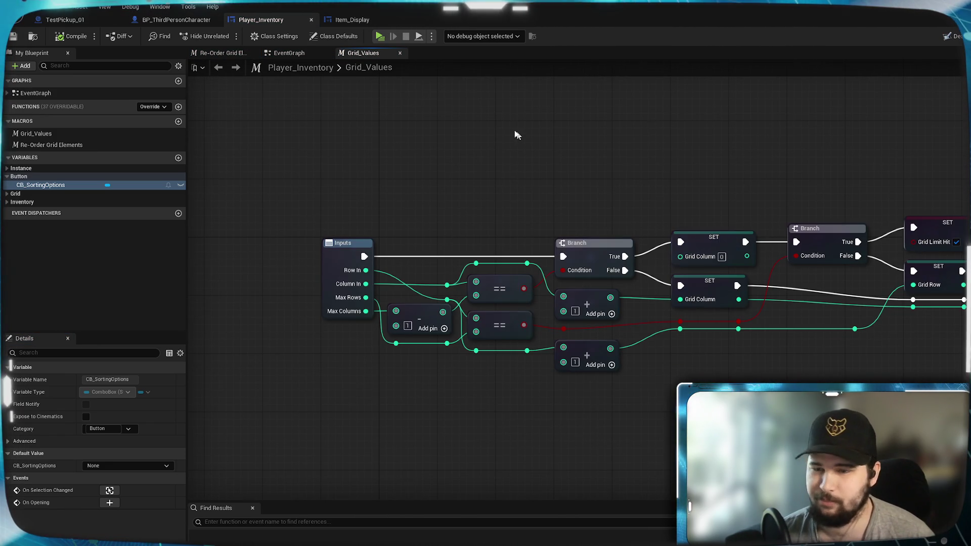
pyautogui.click(290, 52)
pyautogui.scroll(4, 471, 289)
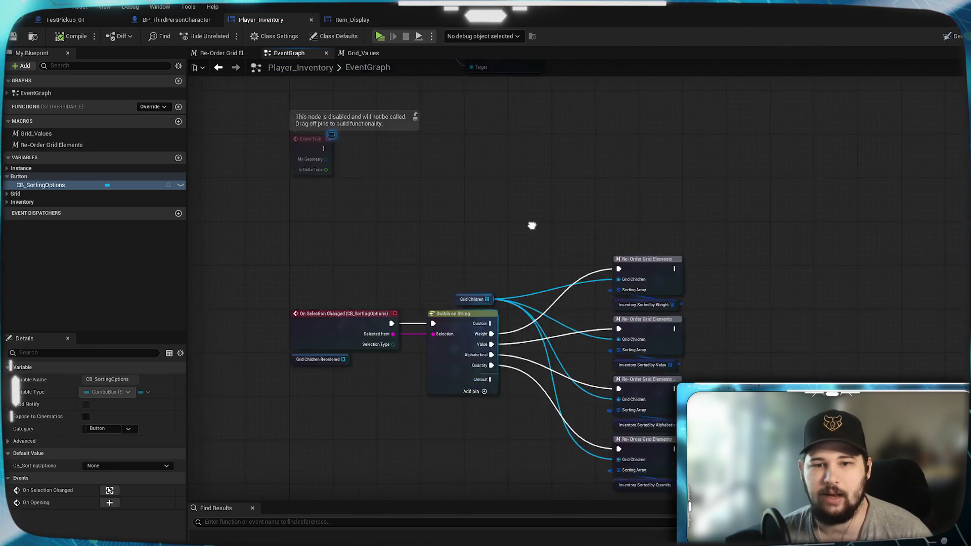
# - Add a Weight (Total) pin to Switch on String and rename the Weight pin to Weight (Unit)
pyautogui.moveTo(544, 345); pyautogui.dragTo(533, 338)
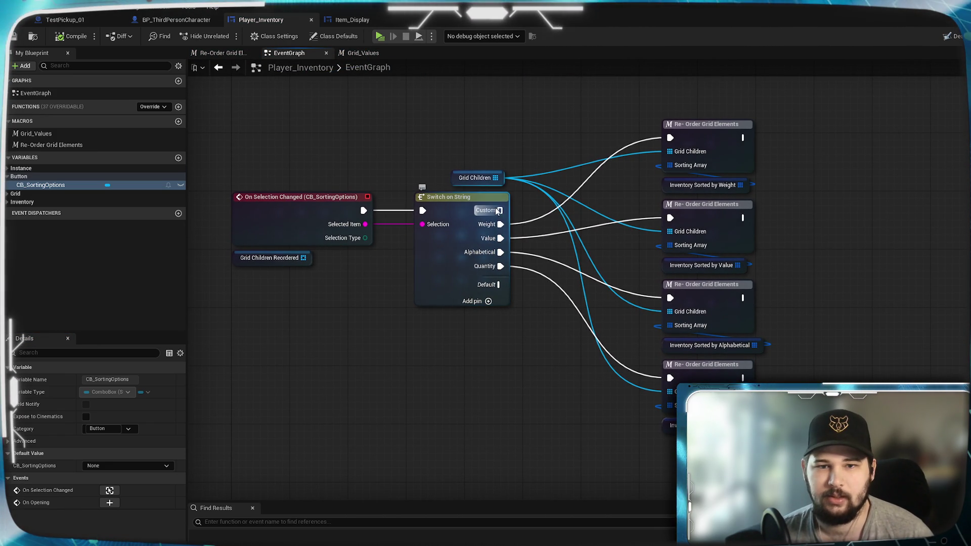
pyautogui.moveTo(492, 244)
pyautogui.mouseDown()
pyautogui.moveTo(484, 227)
pyautogui.moveTo(423, 203)
pyautogui.mouseUp()
pyautogui.click(422, 203)
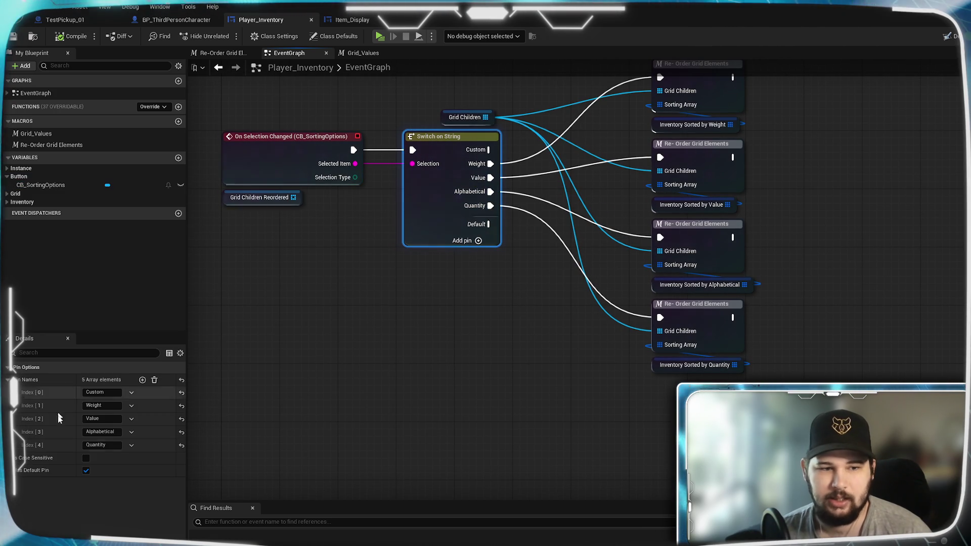
pyautogui.click(142, 380)
pyautogui.click(101, 459)
pyautogui.write('Weight')
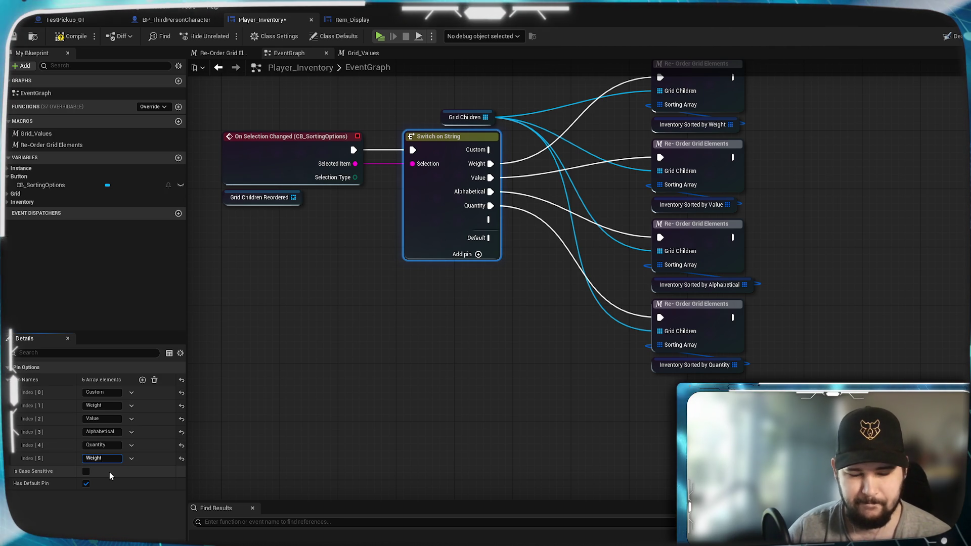
pyautogui.write(' (Total')
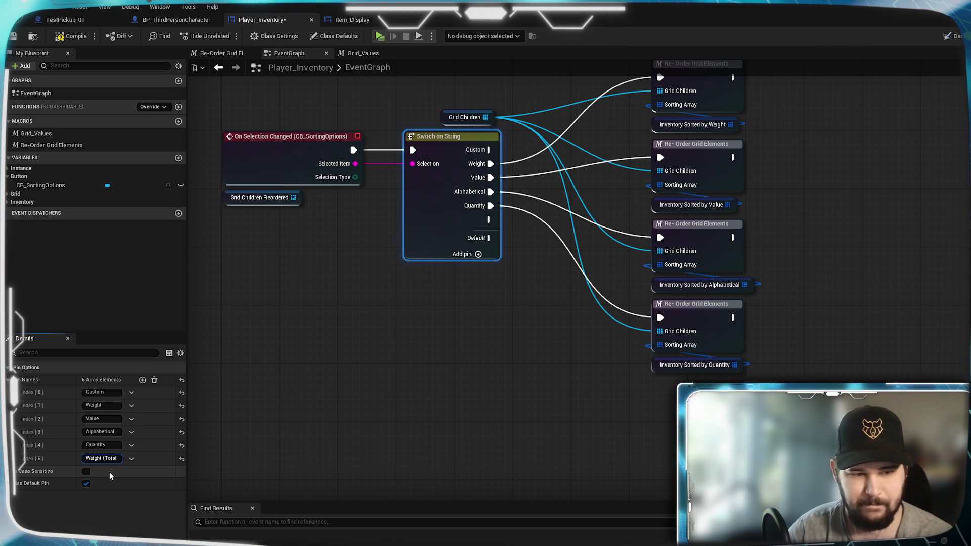
pyautogui.click(101, 406)
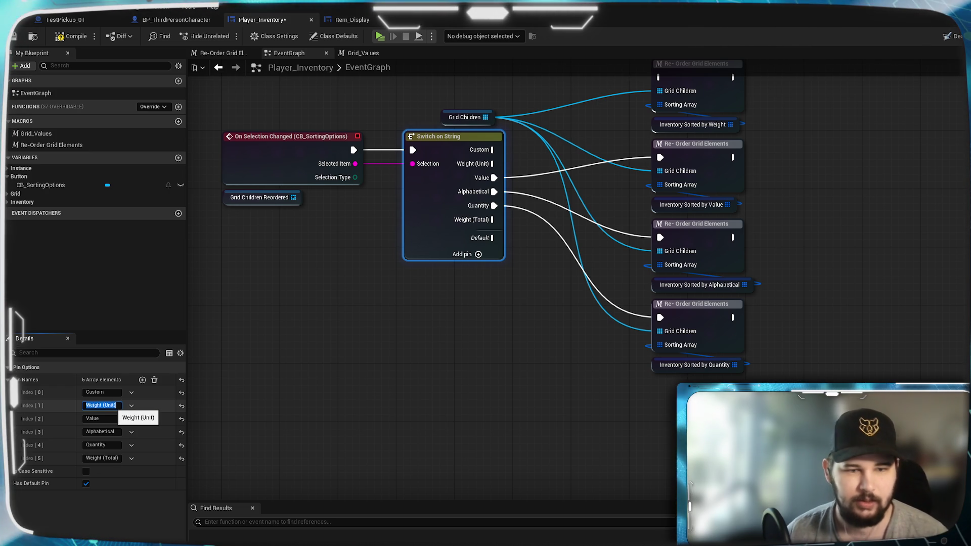
pyautogui.click(491, 339)
# - Inspect the On Selection Changed event's Selected Item output and reposition the sorting nodes
pyautogui.click(305, 152)
pyautogui.click(305, 152)
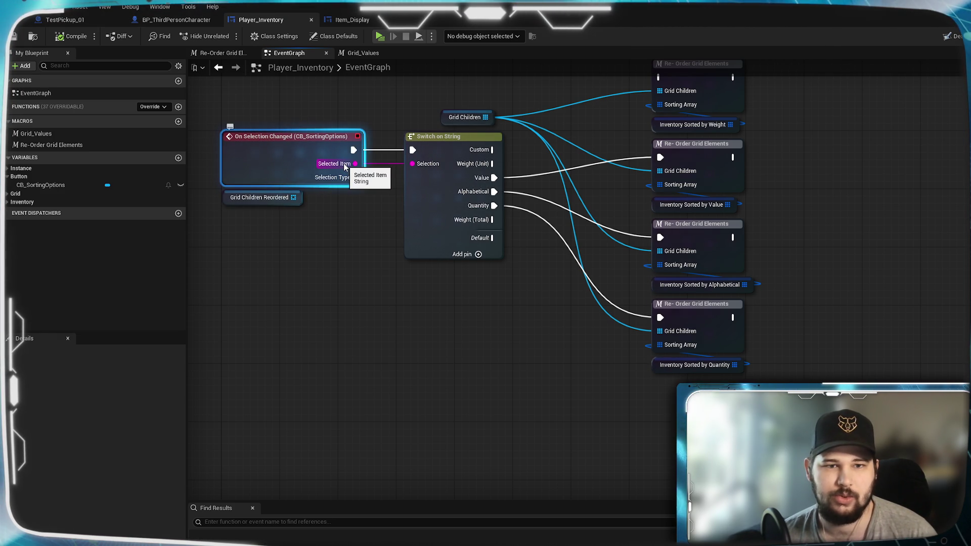
pyautogui.moveTo(380, 327); pyautogui.dragTo(365, 404)
# - Duplicate the bottom Re-Order Grid Elements group and wire Weight (Total) into the copy
pyautogui.moveTo(311, 143); pyautogui.dragTo(362, 124)
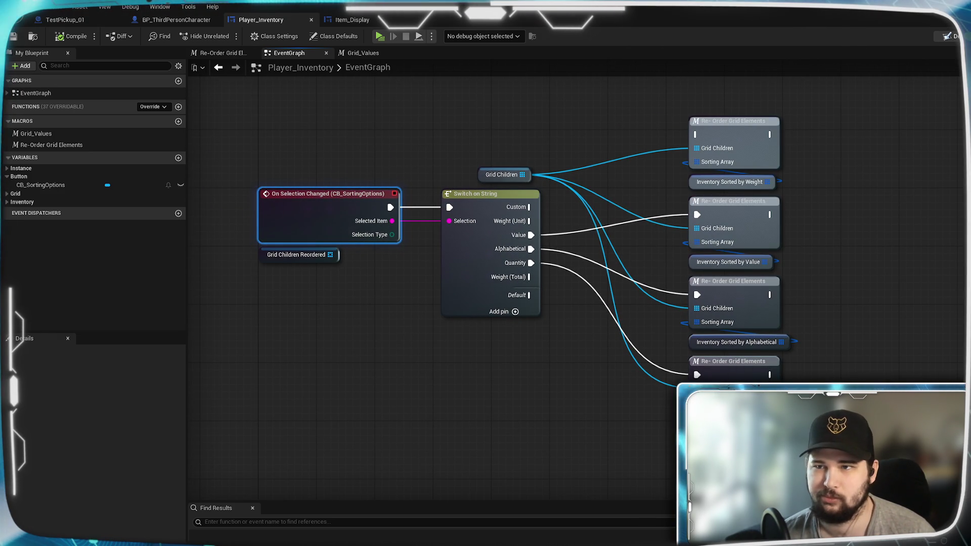
pyautogui.click(951, 35)
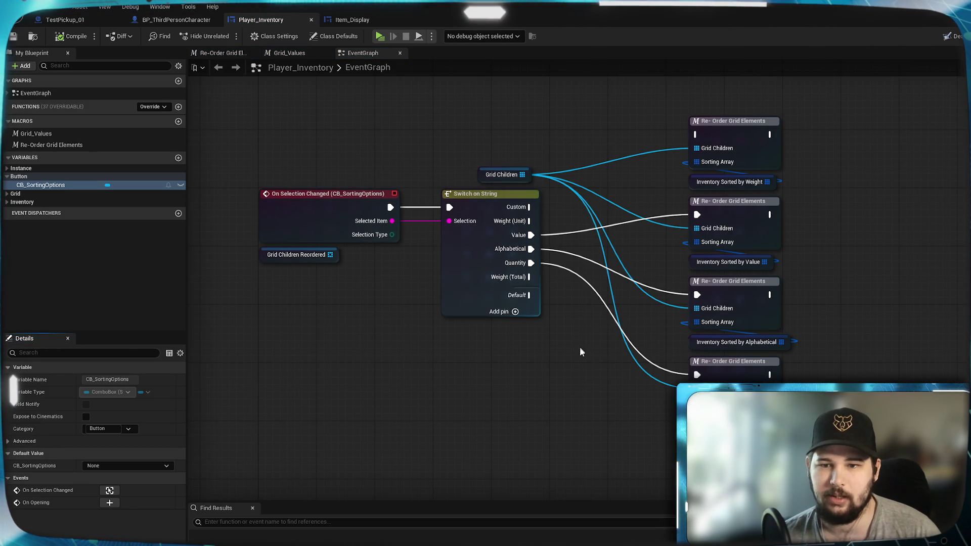
pyautogui.moveTo(580, 352); pyautogui.dragTo(524, 271)
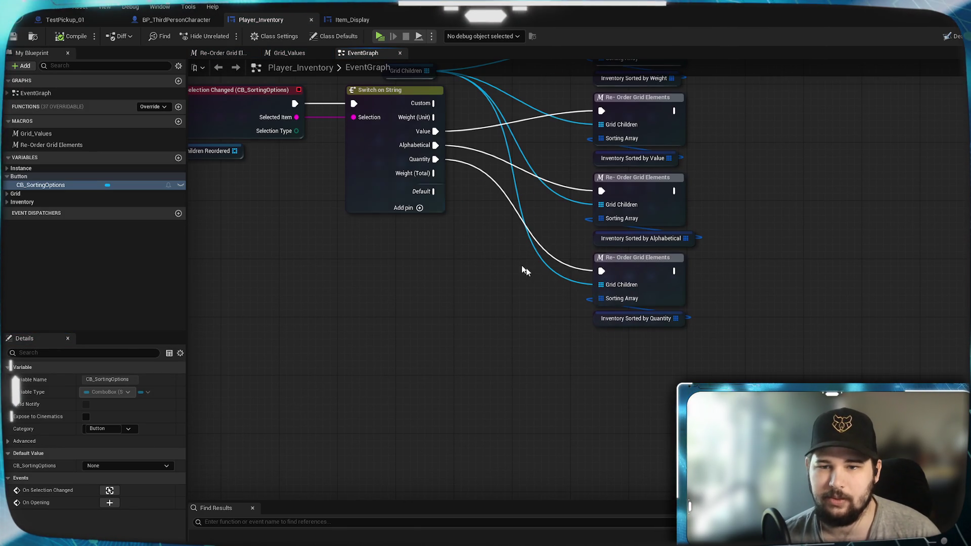
pyautogui.moveTo(716, 354); pyautogui.dragTo(582, 267)
pyautogui.hotkey('ctrl', 'c')
pyautogui.hotkey('ctrl', 'v')
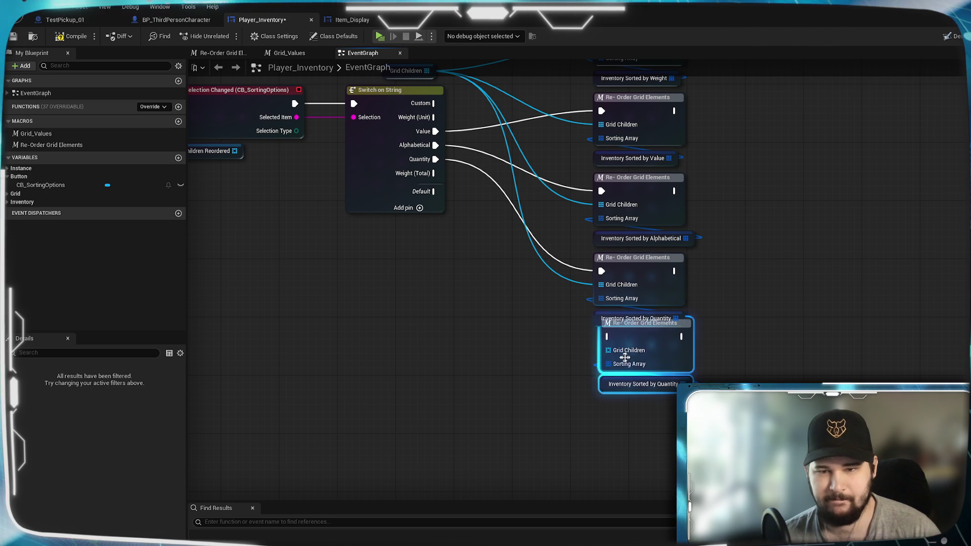
pyautogui.click(546, 343)
pyautogui.moveTo(546, 342); pyautogui.dragTo(577, 372)
pyautogui.moveTo(464, 203)
pyautogui.mouseDown()
pyautogui.moveTo(523, 282)
pyautogui.moveTo(632, 382)
pyautogui.mouseUp()
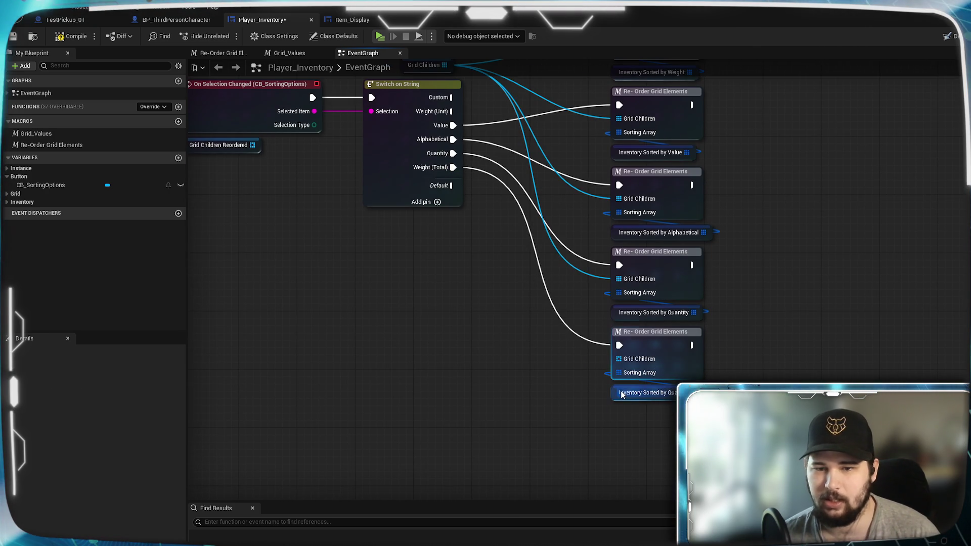
# - Rename the weight-sorted inventory variable to Inventory_SortedBy_Weight_Unit
pyautogui.moveTo(791, 358); pyautogui.dragTo(788, 335)
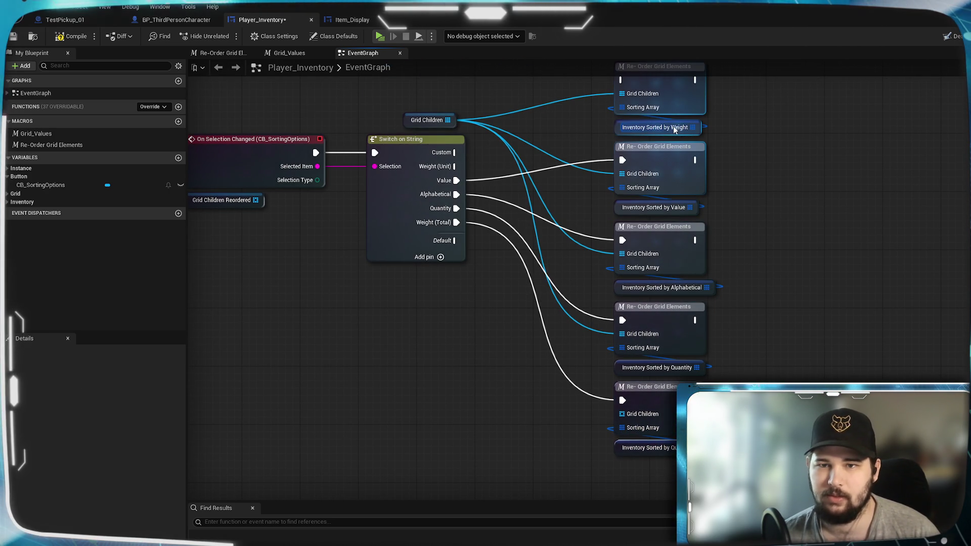
pyautogui.click(20, 202)
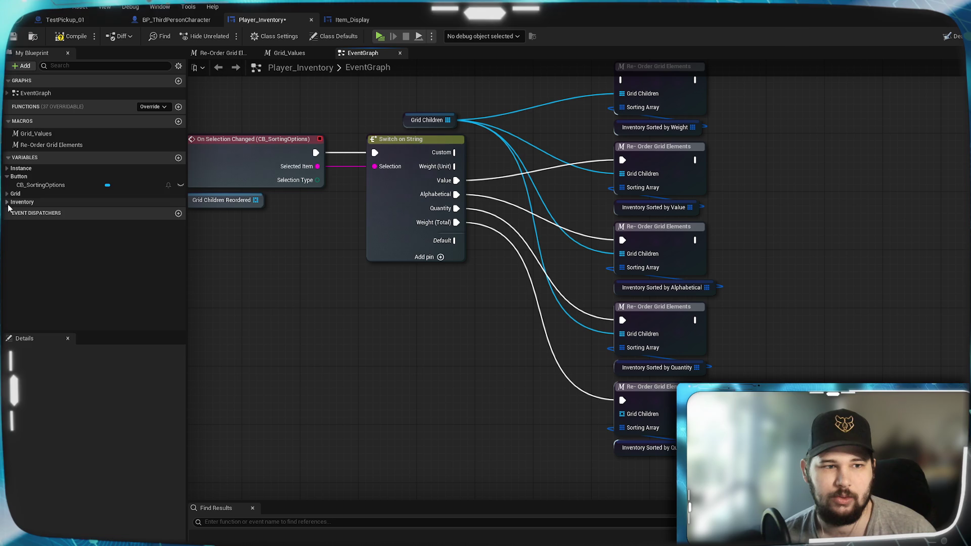
pyautogui.click(75, 224)
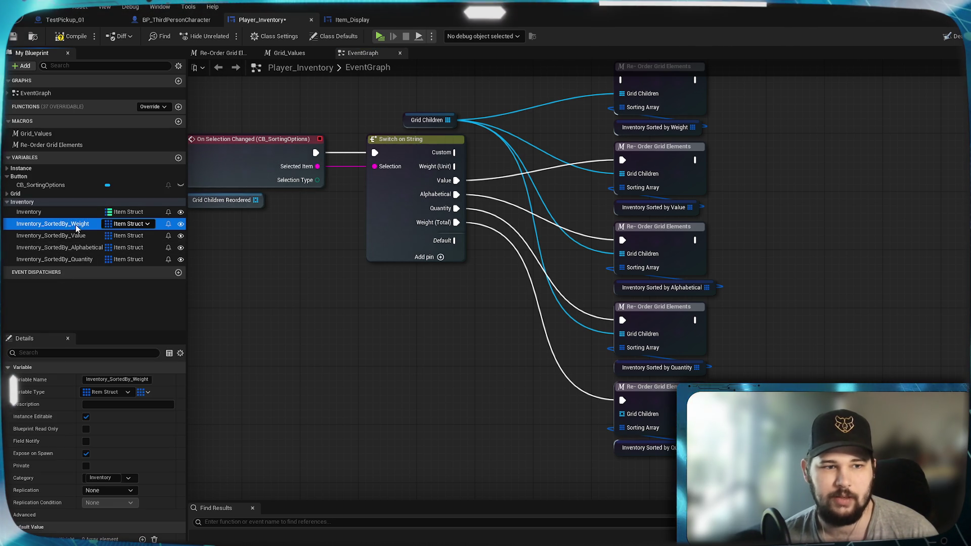
pyautogui.click(117, 380)
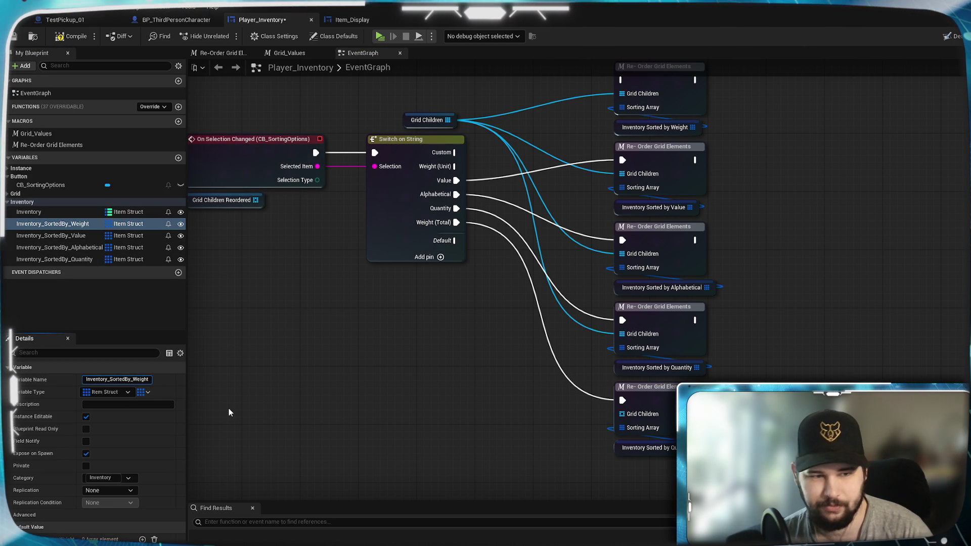
pyautogui.write('_')
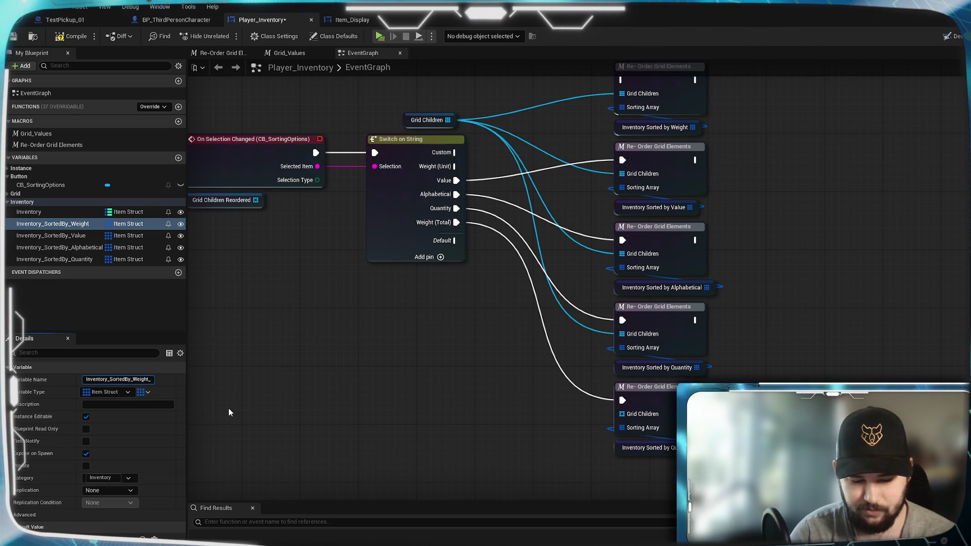
pyautogui.write('Unity')
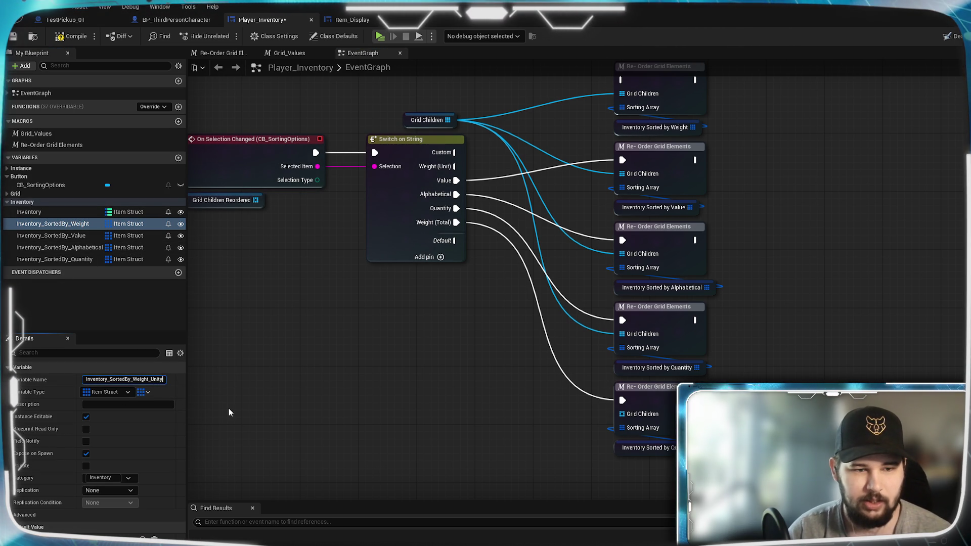
pyautogui.press('Return')
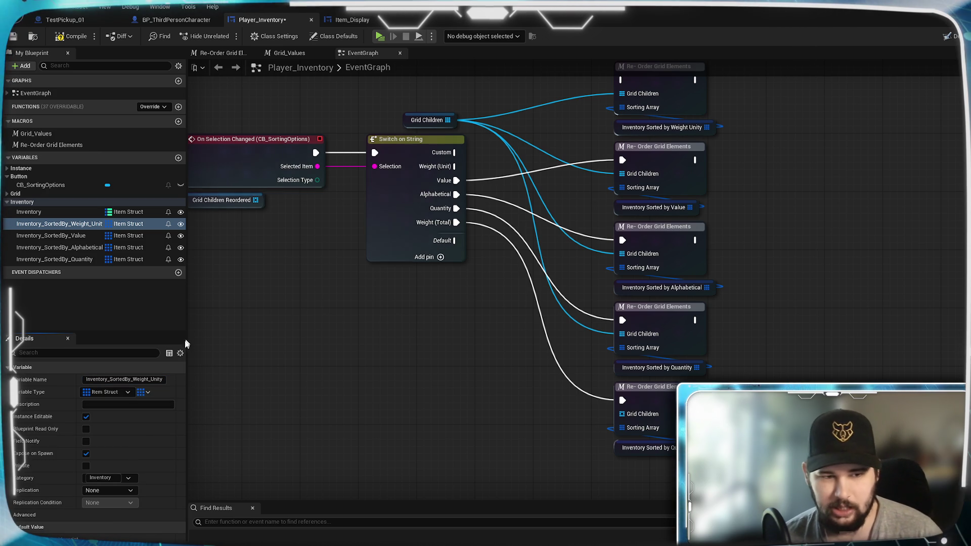
pyautogui.press('BackSpace')
pyautogui.press('Return')
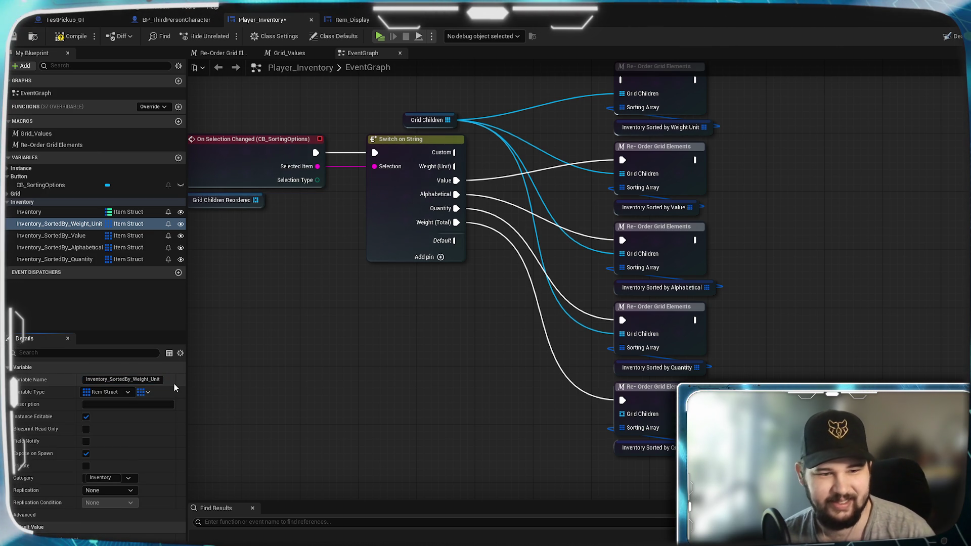
# - Duplicate Inventory_SortedBy_Weight_Unit as a new variable named Inventory_SortedBy_Weight_Total
pyautogui.rightClick(91, 227)
pyautogui.click(123, 294)
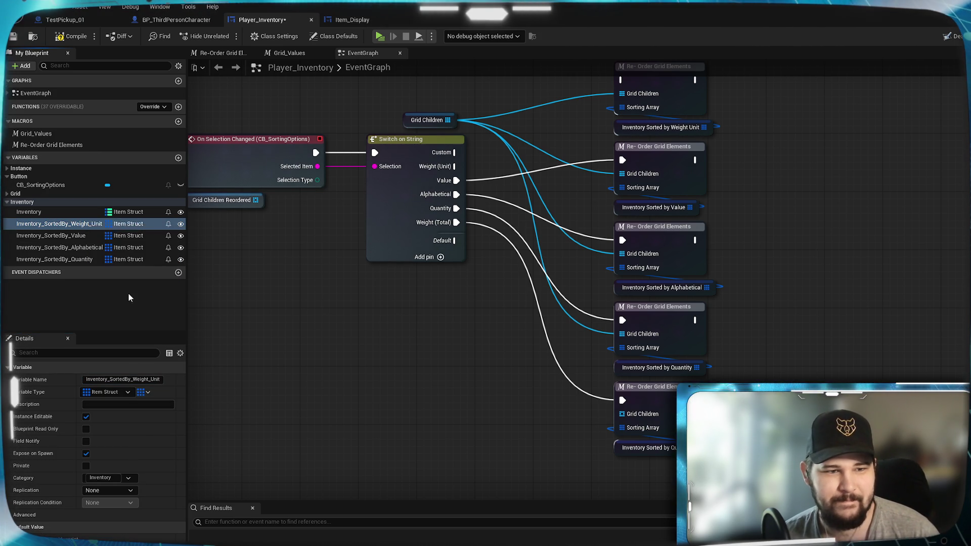
pyautogui.moveTo(150, 379); pyautogui.dragTo(198, 387)
pyautogui.write('otal')
pyautogui.press('Return')
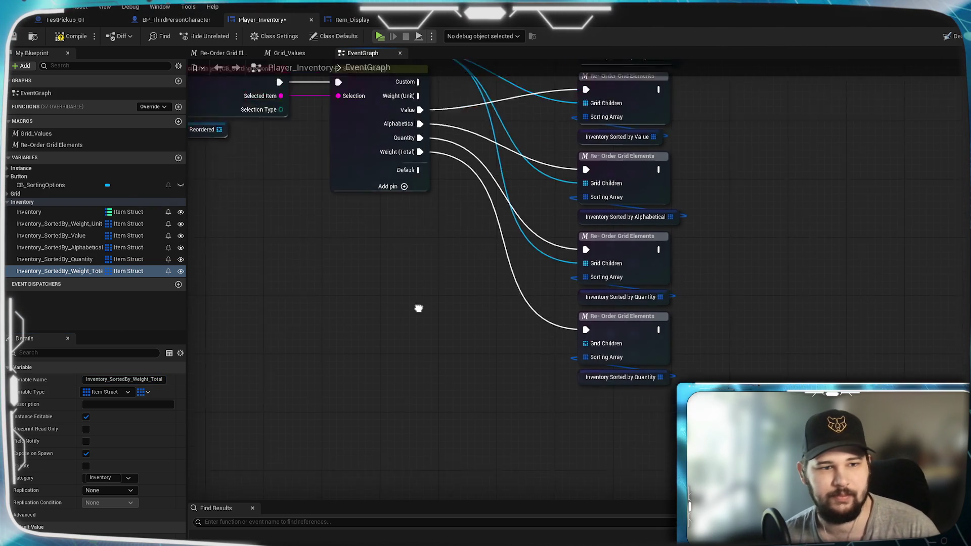
# - Replace the bottom Quantity getter with Inventory_SortedBy_Weight_Total
pyautogui.moveTo(59, 272)
pyautogui.mouseDown()
pyautogui.moveTo(581, 420)
pyautogui.moveTo(581, 393)
pyautogui.moveTo(602, 385)
pyautogui.mouseUp()
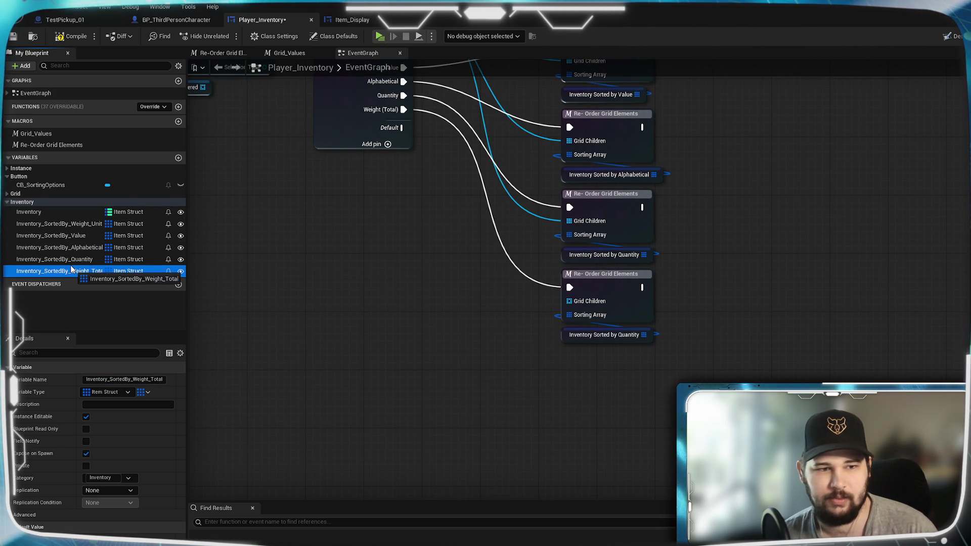
pyautogui.click(590, 336)
pyautogui.rightClick(590, 336)
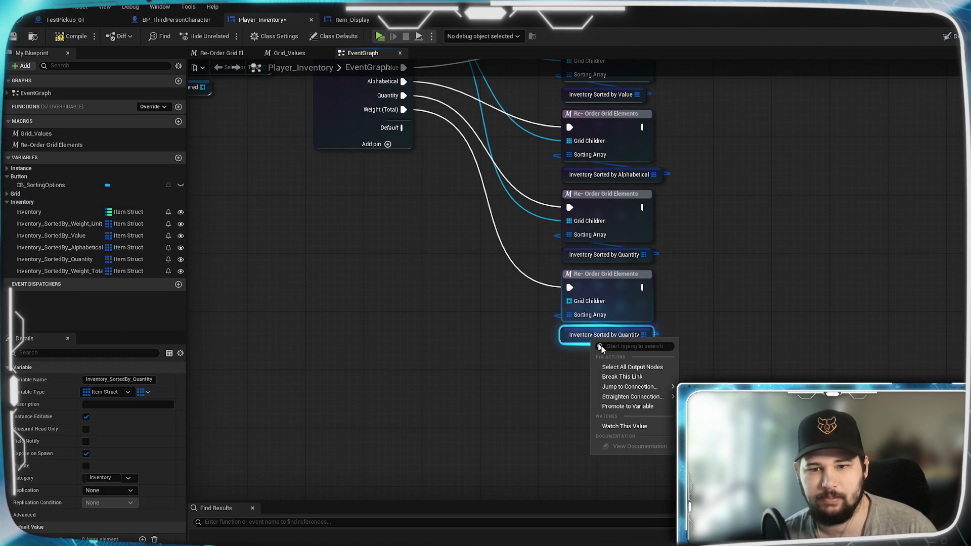
pyautogui.click(564, 351)
pyautogui.click(575, 338)
pyautogui.rightClick(574, 339)
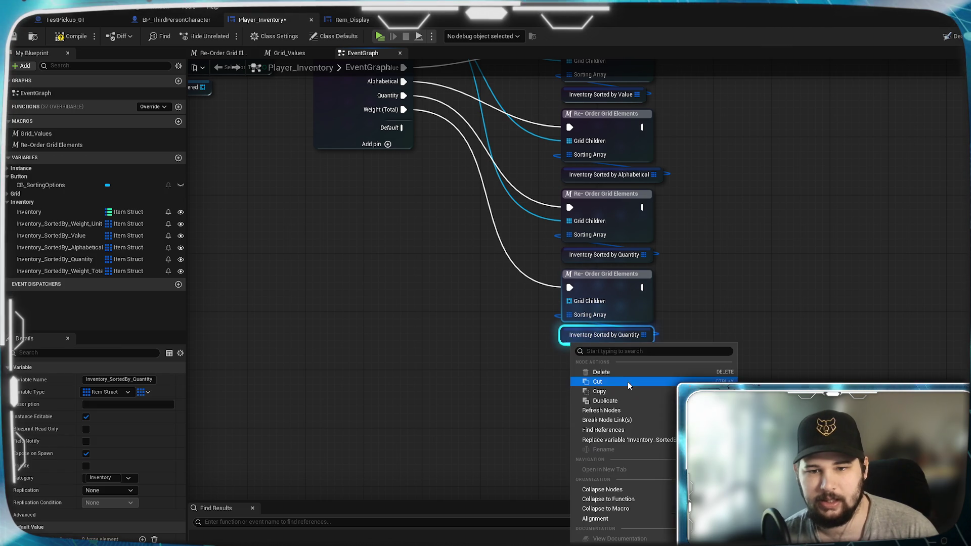
pyautogui.click(719, 478)
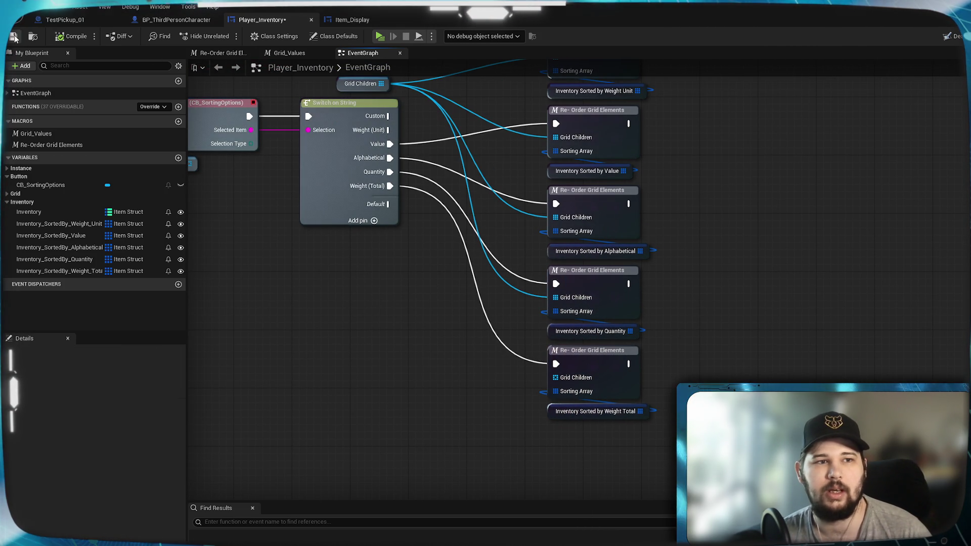
pyautogui.click(176, 20)
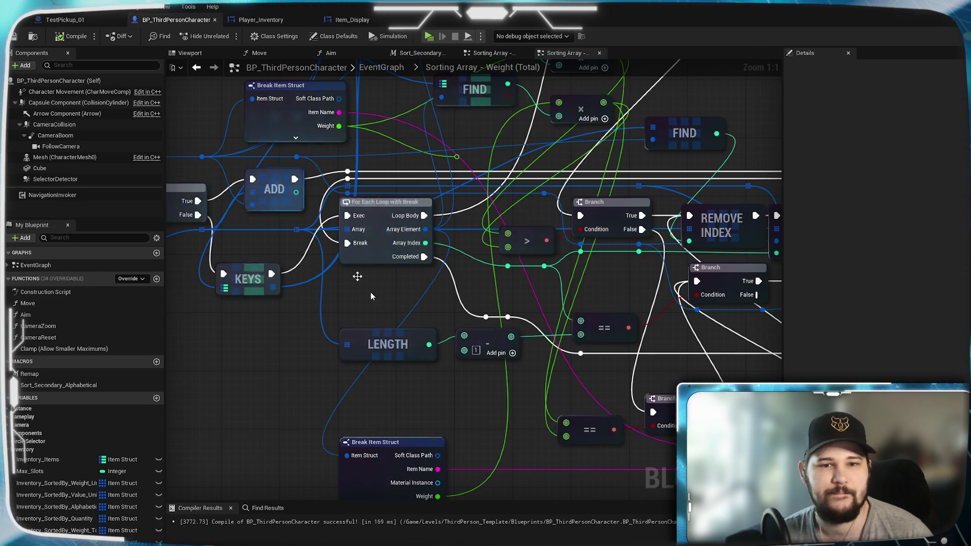
# - In the main EventGraph, refresh Create Player Inventory Widget to expose its new weight inputs
pyautogui.scroll(-2, 532, 311)
pyautogui.scroll(2, 538, 377)
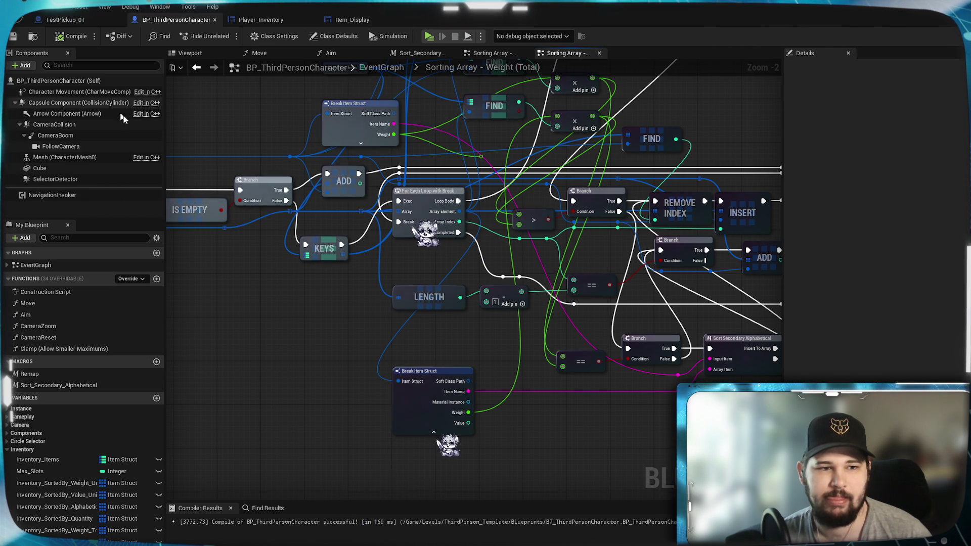
pyautogui.click(380, 68)
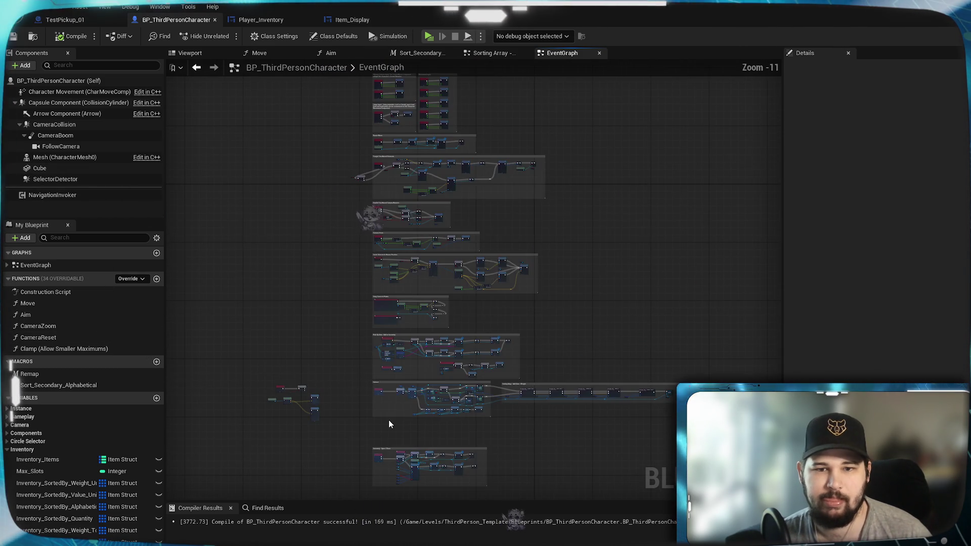
pyautogui.scroll(8, 606, 438)
pyautogui.scroll(-3, 444, 369)
pyautogui.moveTo(444, 368)
pyautogui.mouseDown()
pyautogui.moveTo(732, 368)
pyautogui.moveTo(758, 87)
pyautogui.mouseUp()
pyautogui.scroll(4, 315, 404)
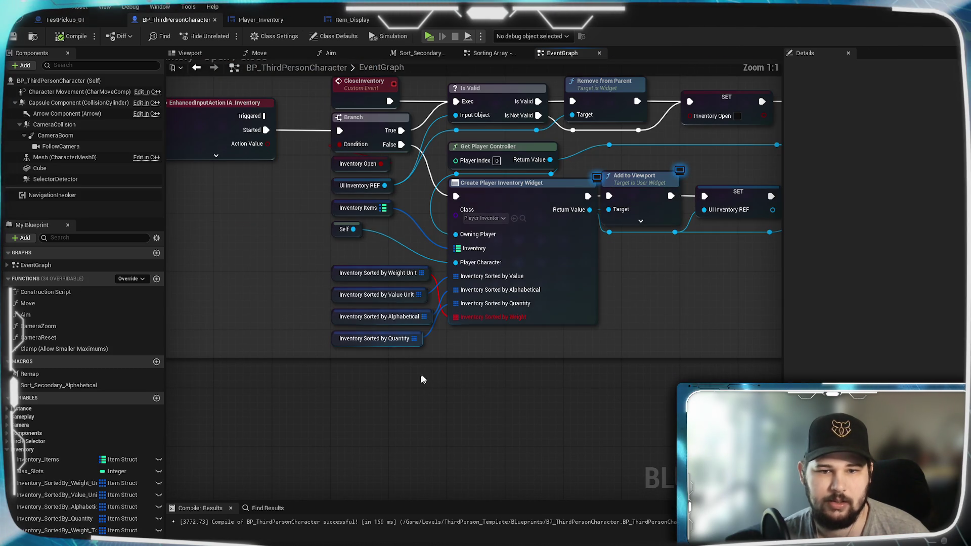
pyautogui.rightClick(614, 304)
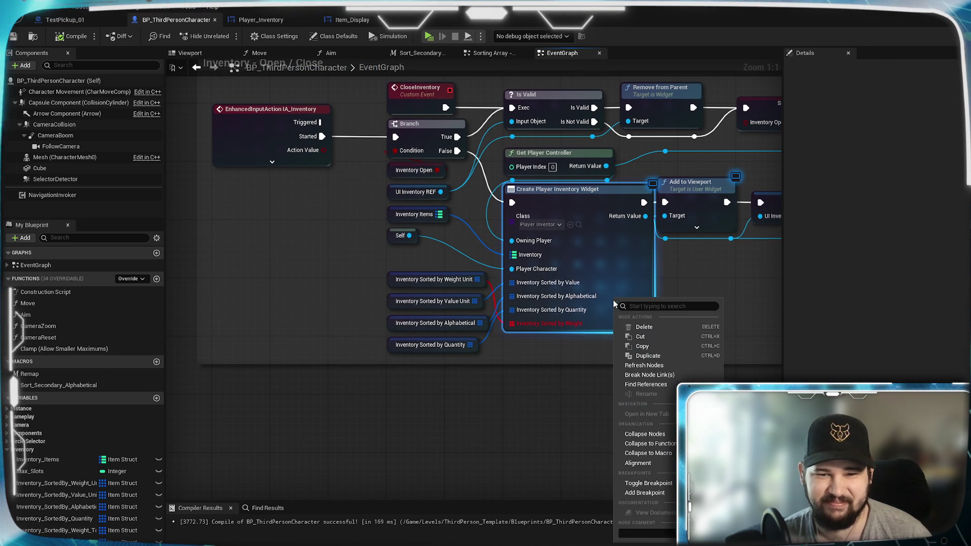
pyautogui.click(658, 364)
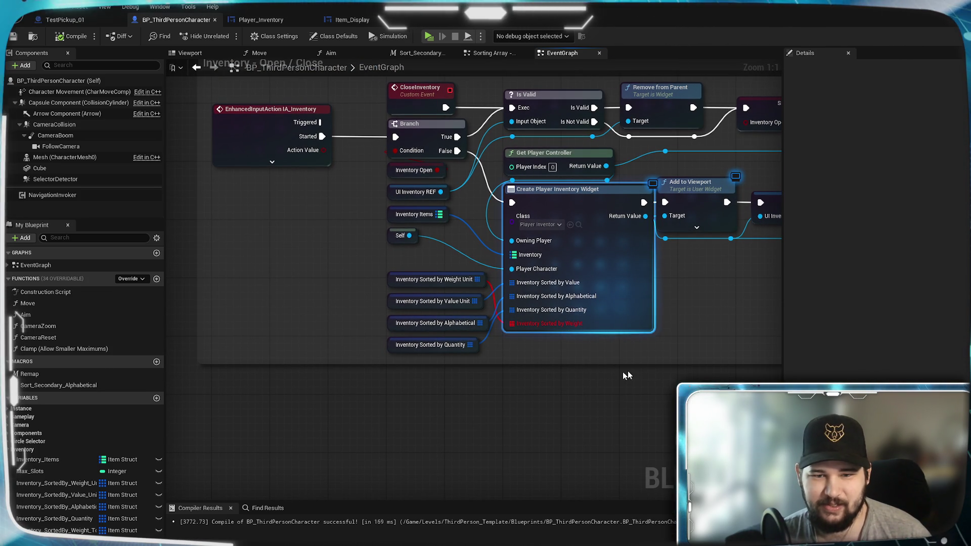
# - Wire the sorted inventory getters, including a new Weight_Total getter, into the widget node and save
pyautogui.moveTo(478, 279)
pyautogui.mouseDown()
pyautogui.moveTo(512, 282)
pyautogui.moveTo(512, 309)
pyautogui.mouseUp()
pyautogui.moveTo(470, 345); pyautogui.dragTo(512, 323)
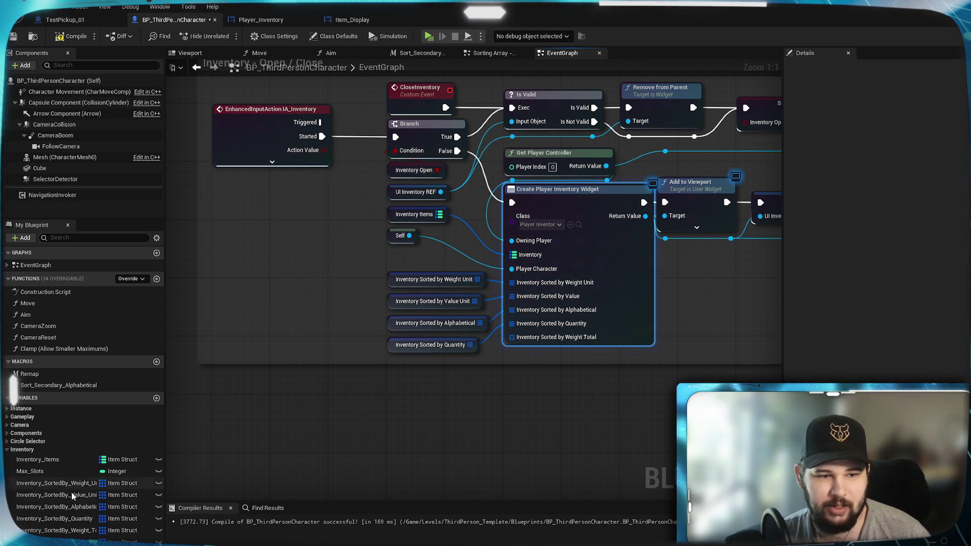
pyautogui.moveTo(52, 536)
pyautogui.mouseDown()
pyautogui.moveTo(455, 461)
pyautogui.moveTo(399, 377)
pyautogui.mouseUp()
pyautogui.click(445, 386)
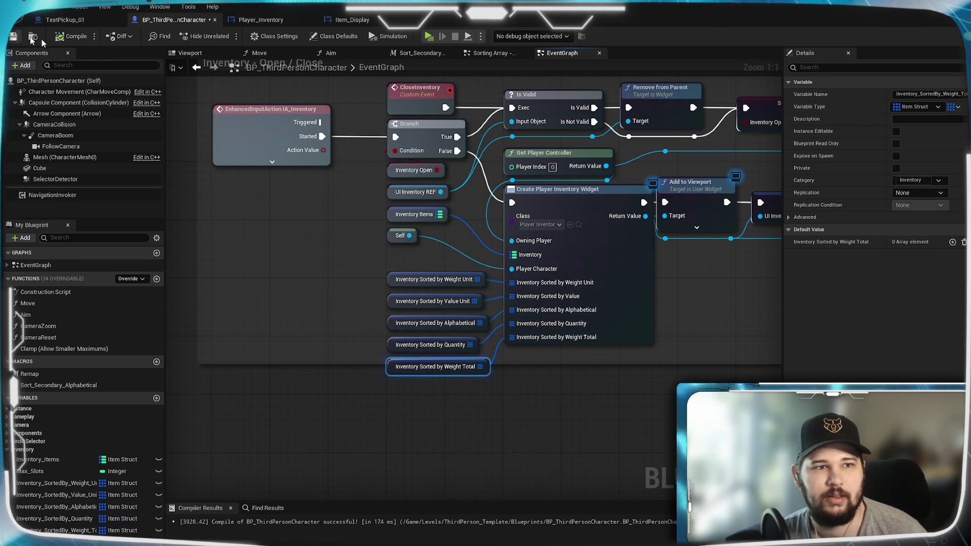
pyautogui.hotkey('ctrl', 's')
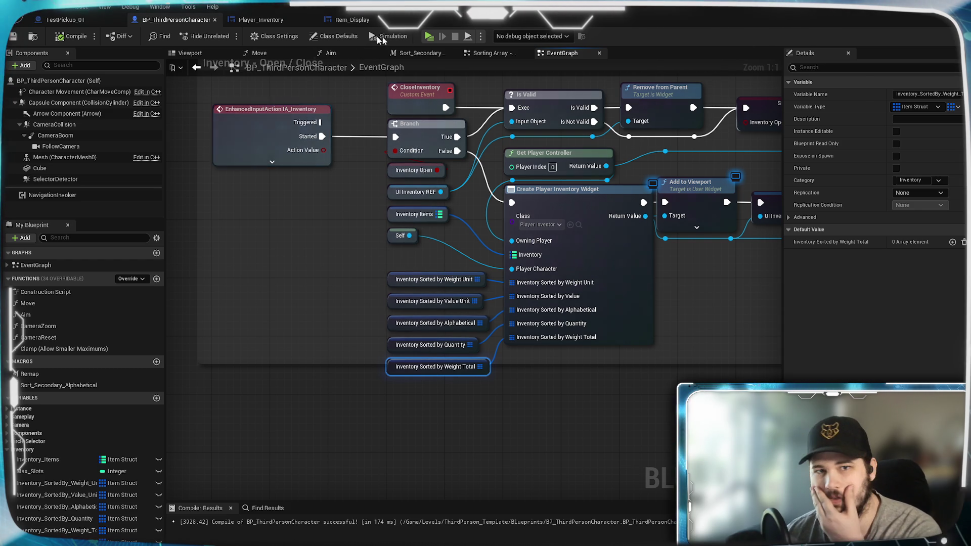
pyautogui.click(426, 40)
pyautogui.click(233, 256)
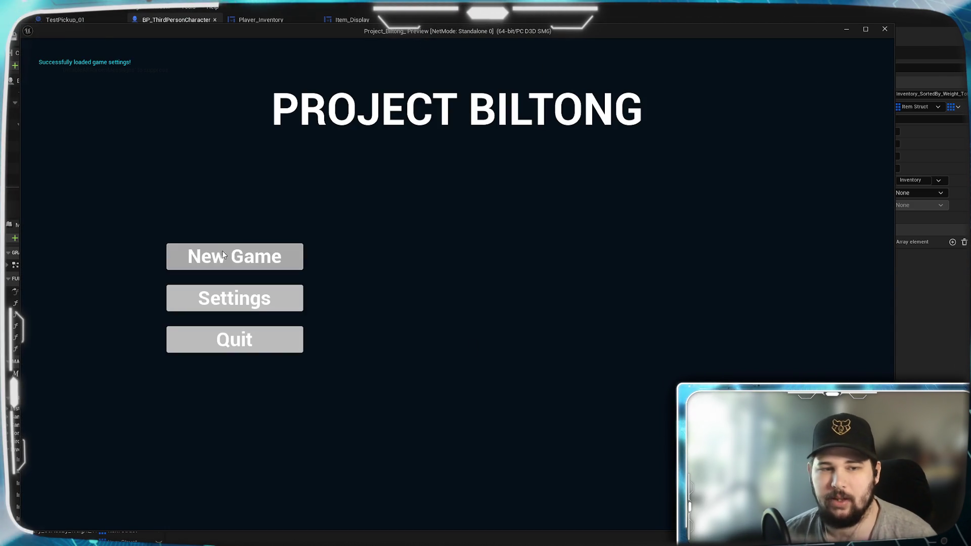
pyautogui.press('w')
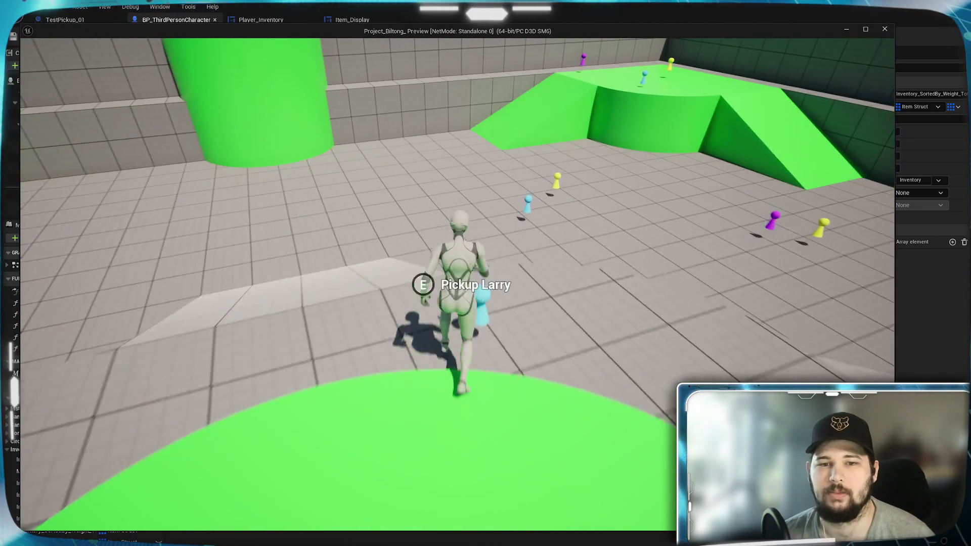
pyautogui.press('e')
pyautogui.press('Tab')
pyautogui.click(620, 160)
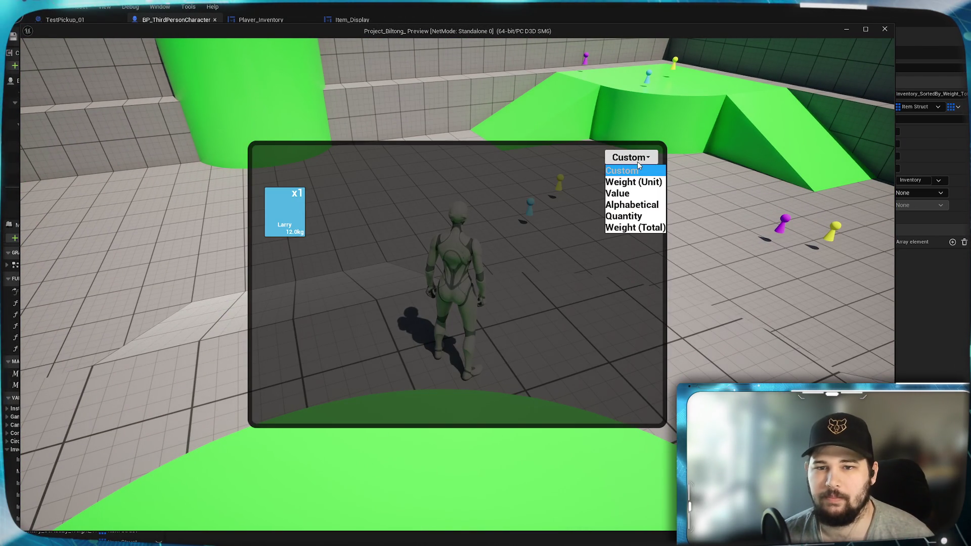
pyautogui.click(641, 229)
pyautogui.press('Tab')
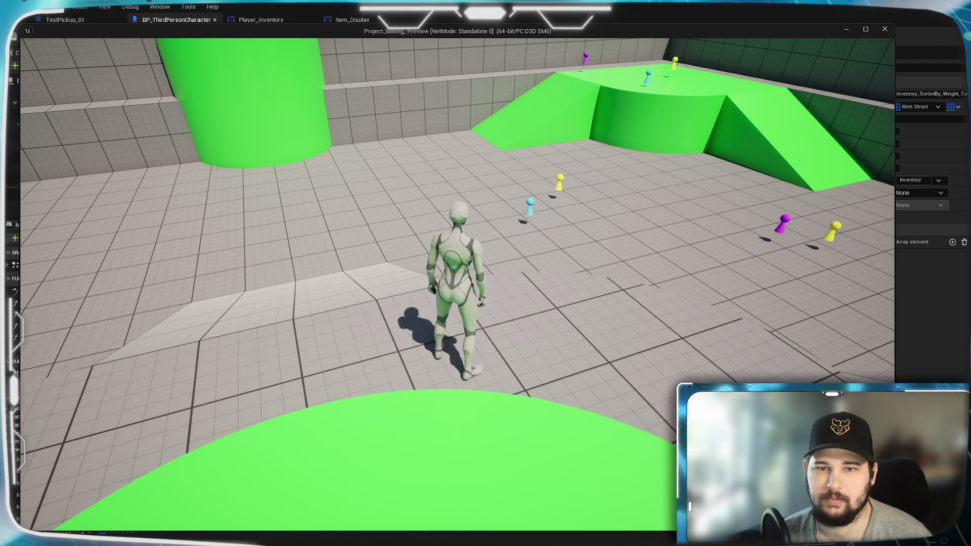
pyautogui.press('w')
pyautogui.press('w')
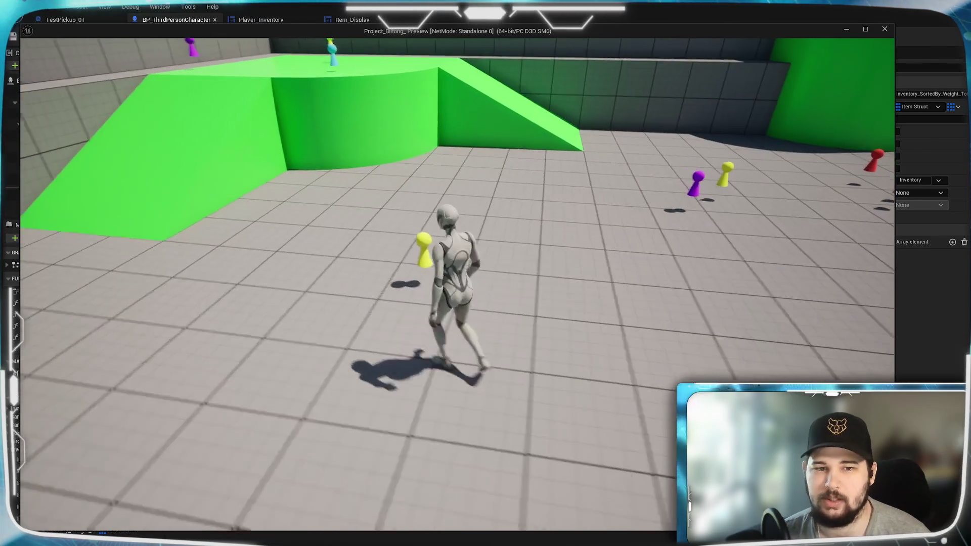
pyautogui.press('w')
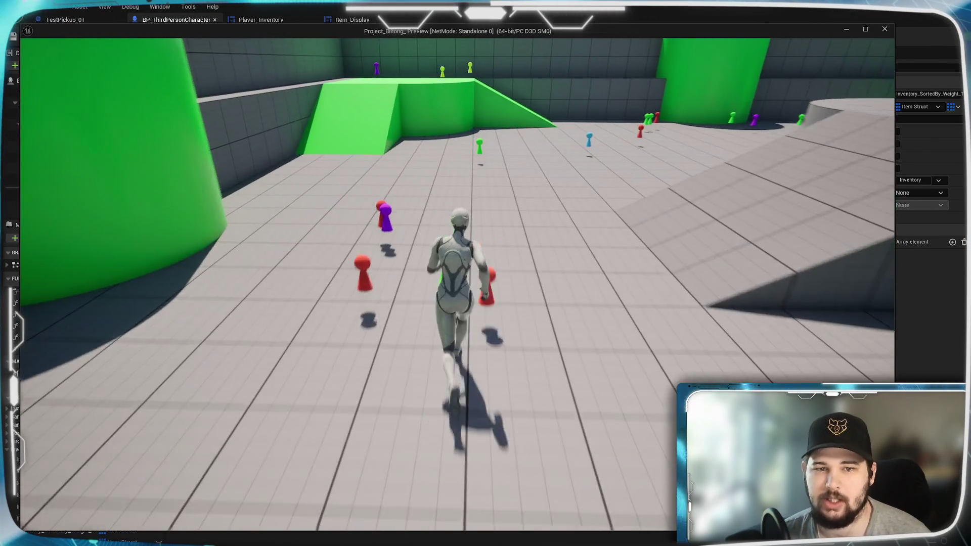
pyautogui.press('Tab')
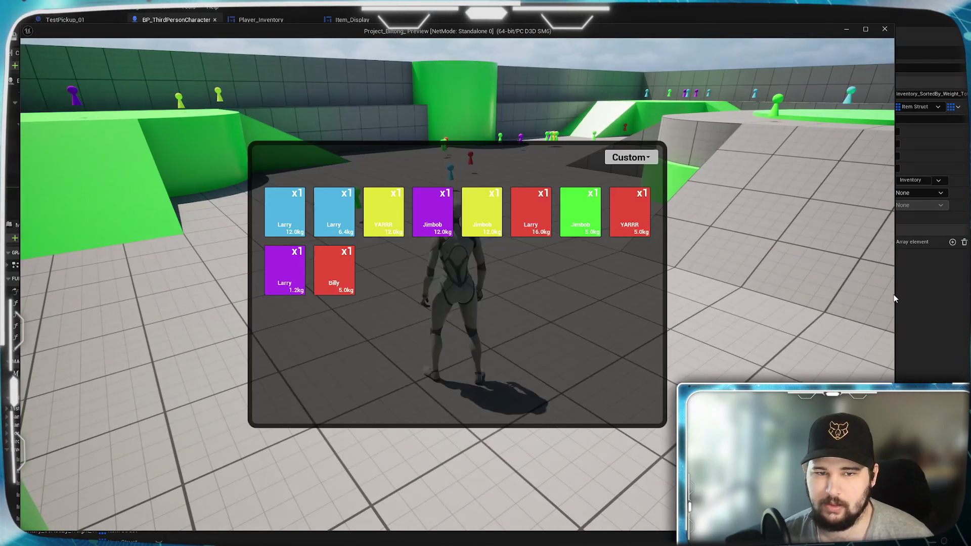
pyautogui.click(646, 160)
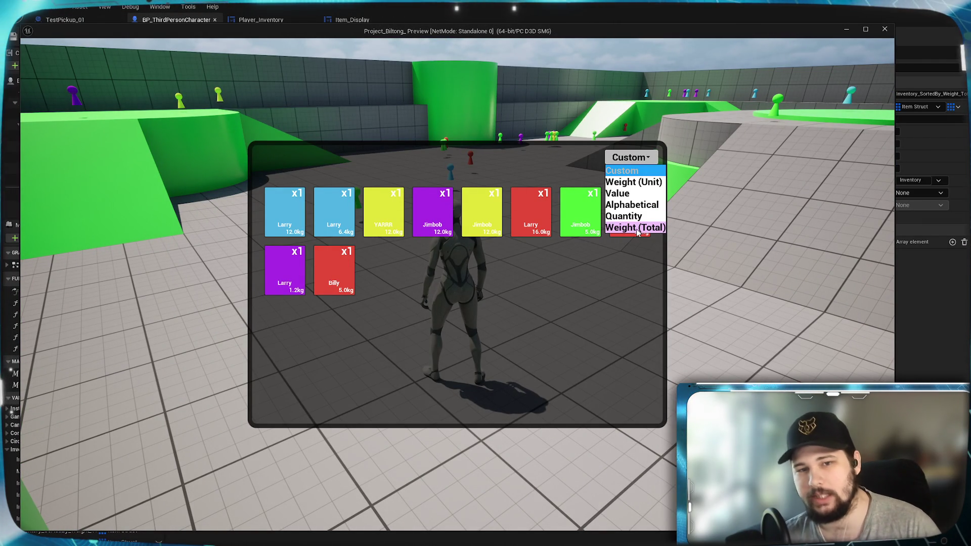
pyautogui.click(637, 228)
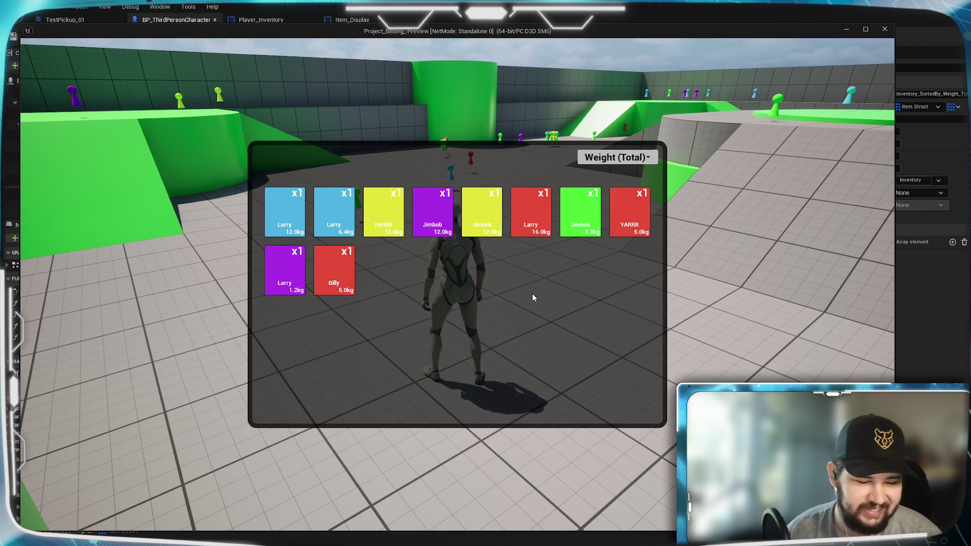
pyautogui.press('Escape')
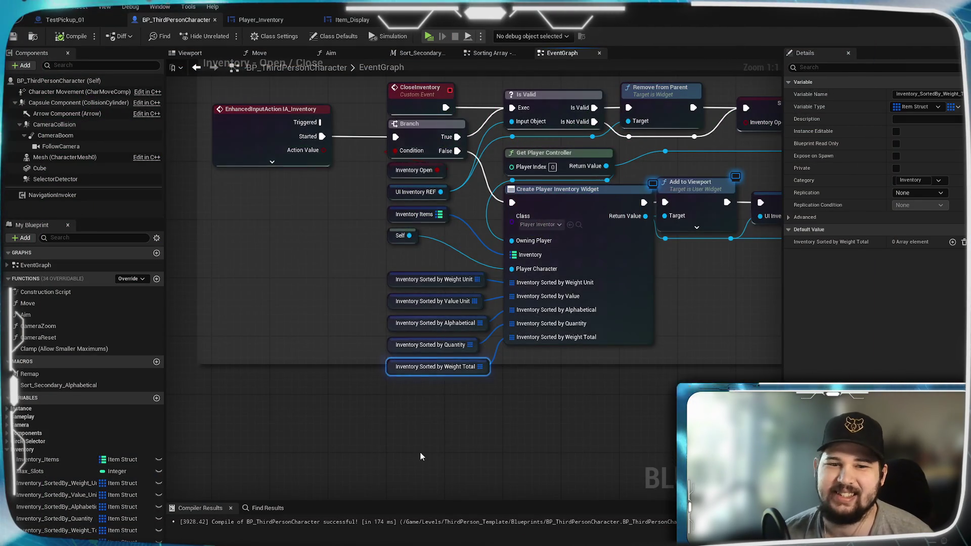
pyautogui.click(261, 20)
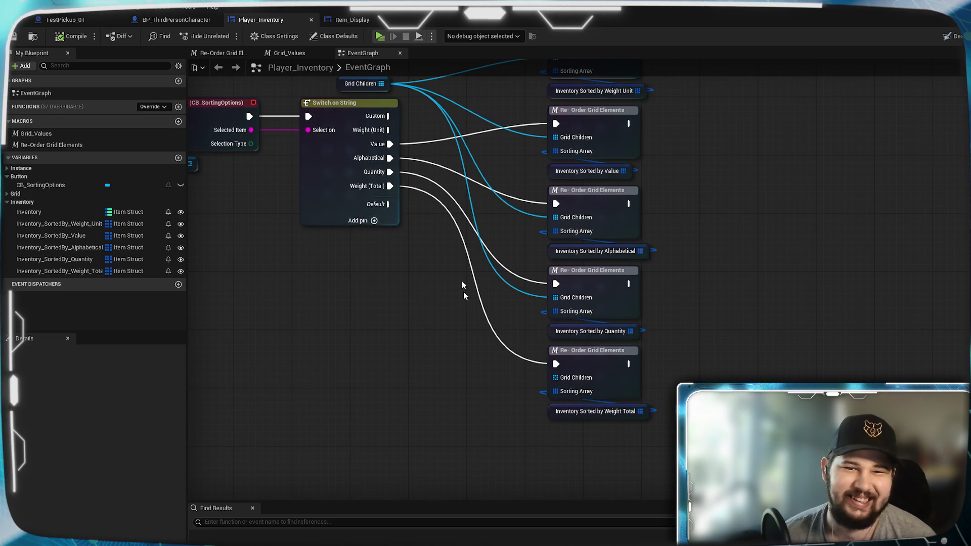
pyautogui.doubleClick(616, 369)
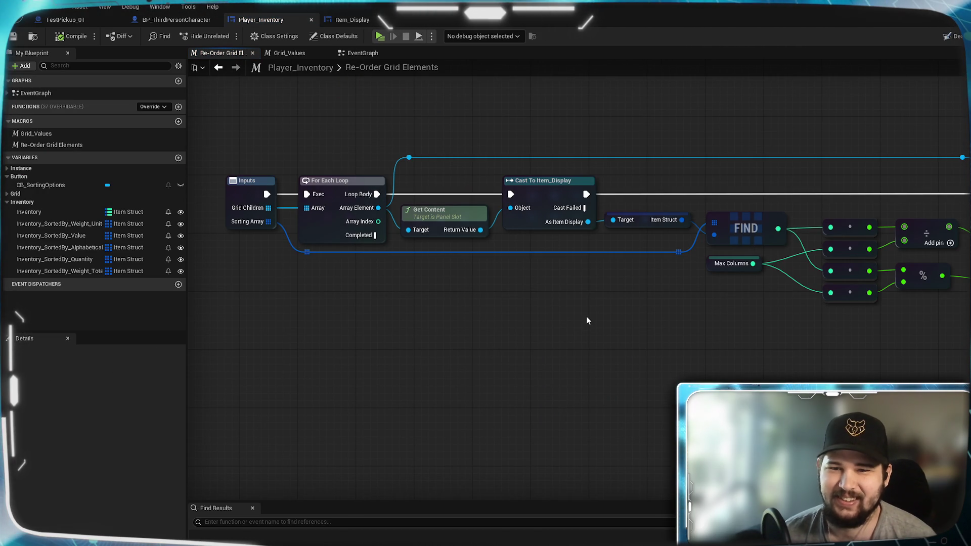
pyautogui.moveTo(596, 331)
pyautogui.mouseDown()
pyautogui.moveTo(365, 330)
pyautogui.moveTo(733, 354)
pyautogui.moveTo(490, 319)
pyautogui.moveTo(364, 326)
pyautogui.moveTo(580, 360)
pyautogui.moveTo(611, 357)
pyautogui.moveTo(639, 335)
pyautogui.mouseUp()
pyautogui.click(370, 18)
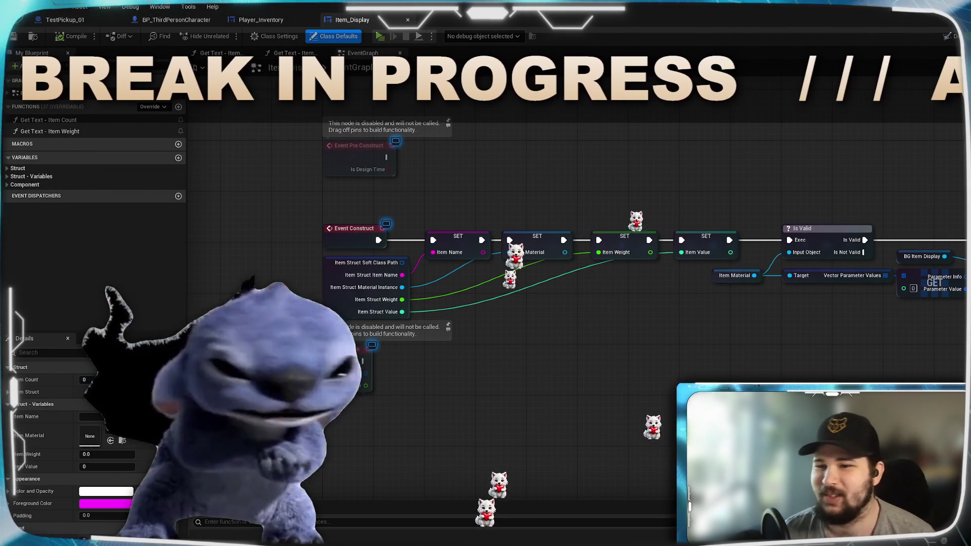
pyautogui.moveTo(821, 363); pyautogui.dragTo(566, 372)
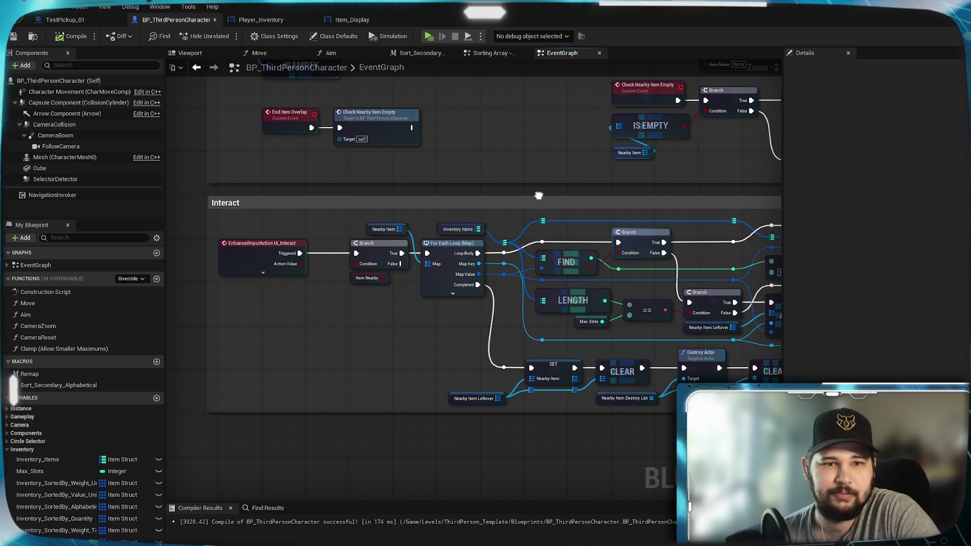
pyautogui.moveTo(419, 145)
pyautogui.mouseDown()
pyautogui.moveTo(597, 177)
pyautogui.moveTo(370, 504)
pyautogui.mouseUp()
pyautogui.moveTo(516, 229); pyautogui.dragTo(381, 231)
pyautogui.moveTo(391, 193)
pyautogui.mouseDown()
pyautogui.moveTo(635, 310)
pyautogui.moveTo(375, 400)
pyautogui.moveTo(720, 272)
pyautogui.moveTo(650, 469)
pyautogui.mouseUp()
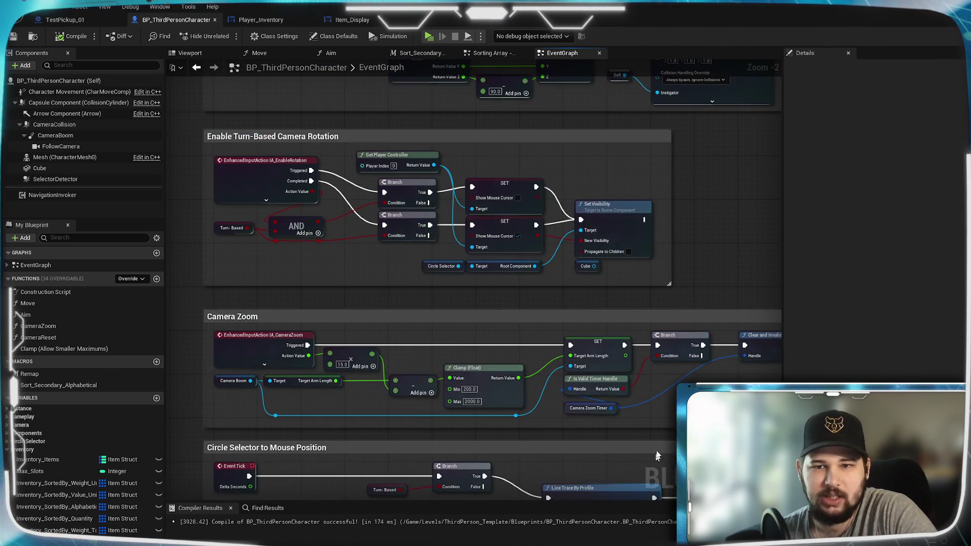
pyautogui.moveTo(717, 216); pyautogui.dragTo(682, 445)
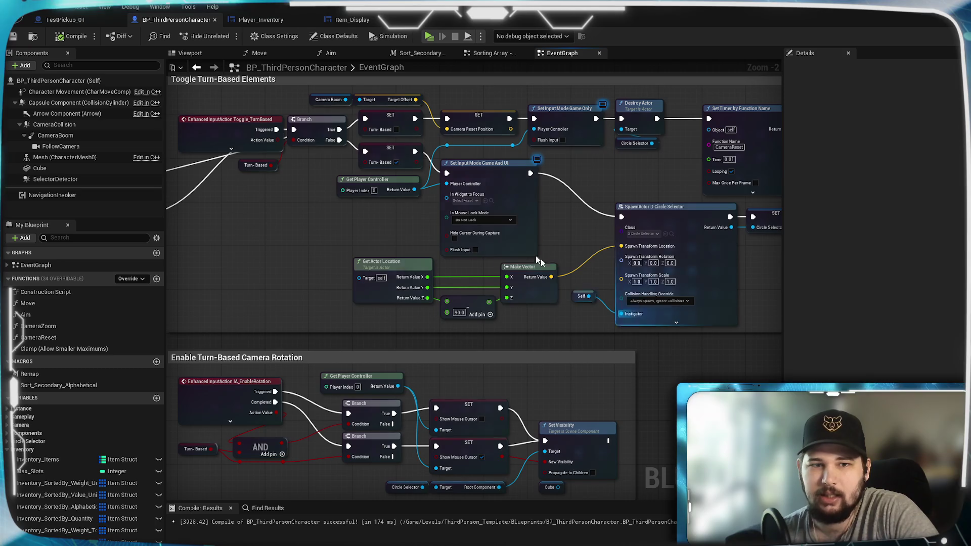
pyautogui.moveTo(541, 259); pyautogui.dragTo(552, 325)
pyautogui.moveTo(378, 152); pyautogui.dragTo(441, 376)
pyautogui.moveTo(440, 225)
pyautogui.mouseDown()
pyautogui.moveTo(526, 340)
pyautogui.moveTo(384, 101)
pyautogui.moveTo(384, 55)
pyautogui.mouseUp()
pyautogui.scroll(-4, 561, 313)
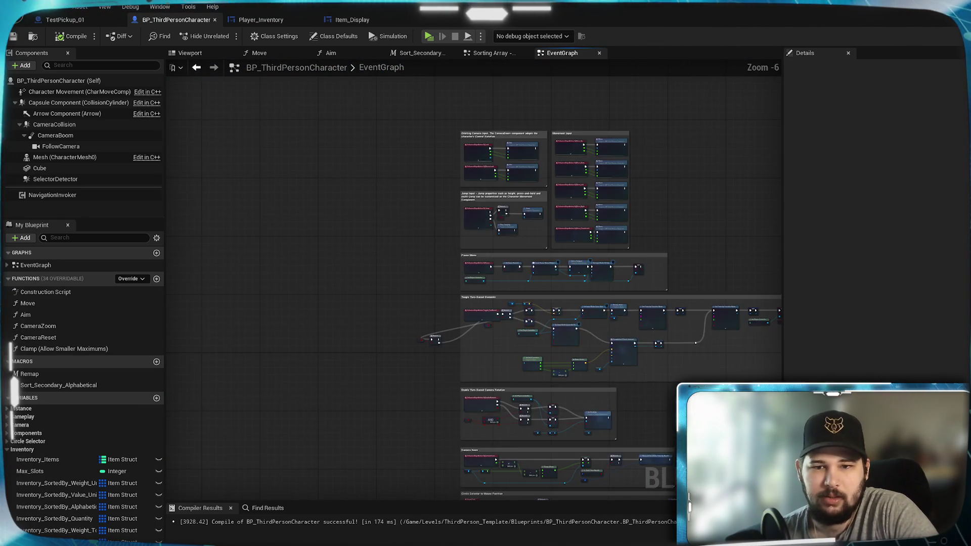
pyautogui.scroll(3, 561, 312)
pyautogui.moveTo(560, 312); pyautogui.dragTo(415, 289)
pyautogui.scroll(3, 416, 289)
pyautogui.moveTo(599, 293); pyautogui.dragTo(559, 393)
pyautogui.scroll(-5, 560, 393)
pyautogui.moveTo(171, 131); pyautogui.dragTo(293, 200)
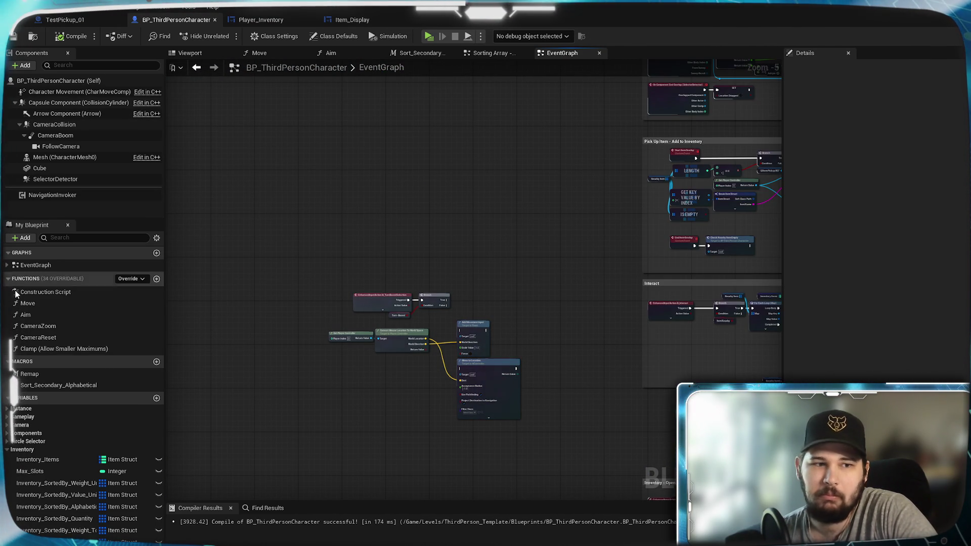
pyautogui.click(7, 265)
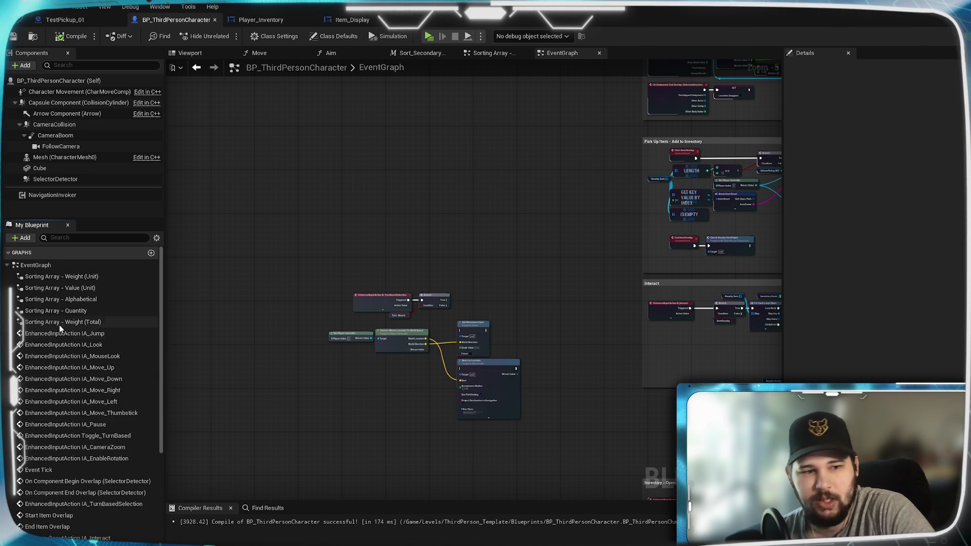
pyautogui.scroll(-2, 58, 374)
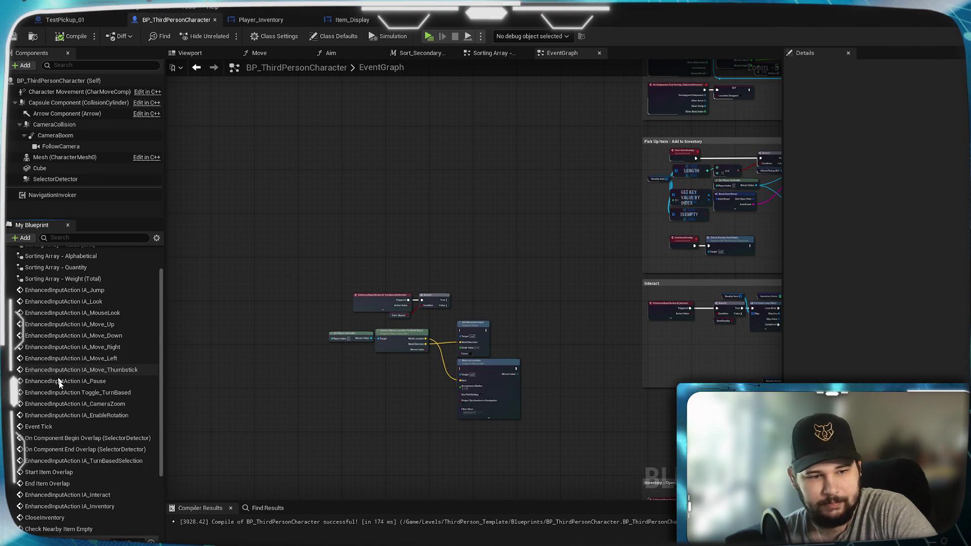
pyautogui.scroll(1, 92, 486)
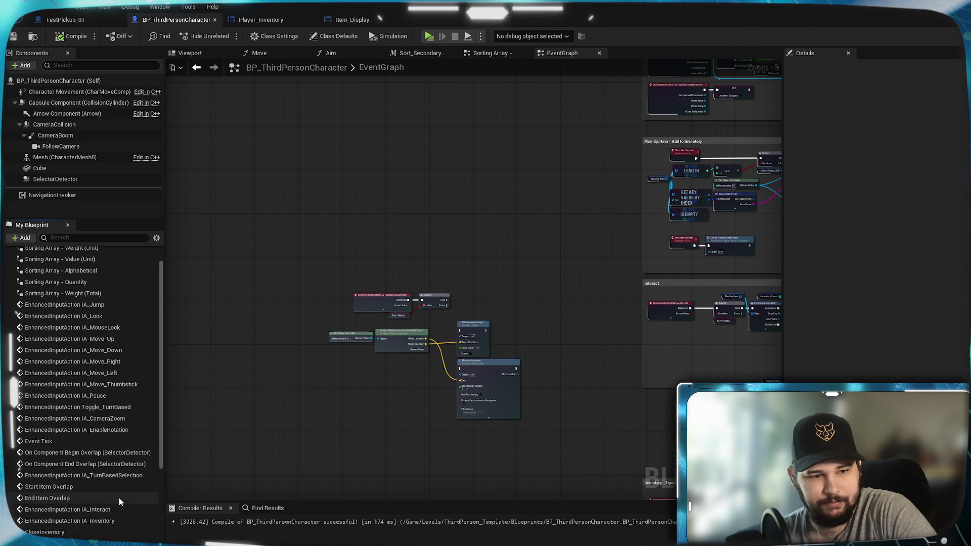
pyautogui.scroll(2, 60, 384)
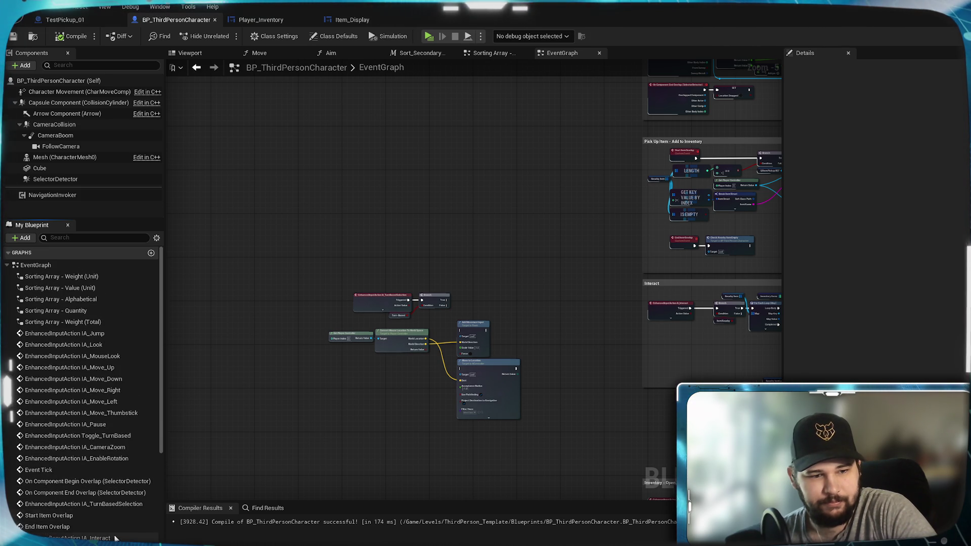
pyautogui.click(9, 266)
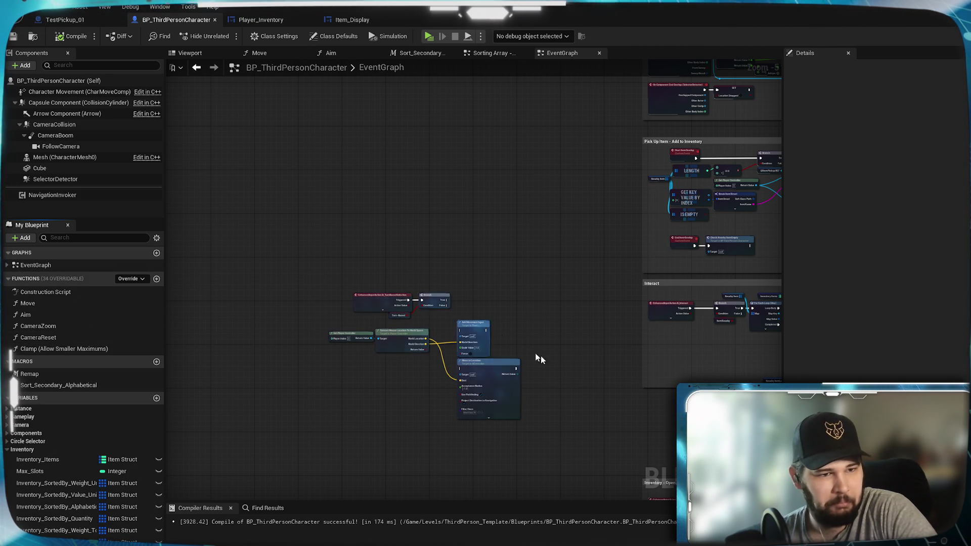
# - Chain execution from the Quantity sort through Sorting Array - Weight (Total) into ADD
pyautogui.moveTo(536, 353); pyautogui.dragTo(207, 427)
pyautogui.scroll(1, 354, 354)
pyautogui.scroll(2, 478, 297)
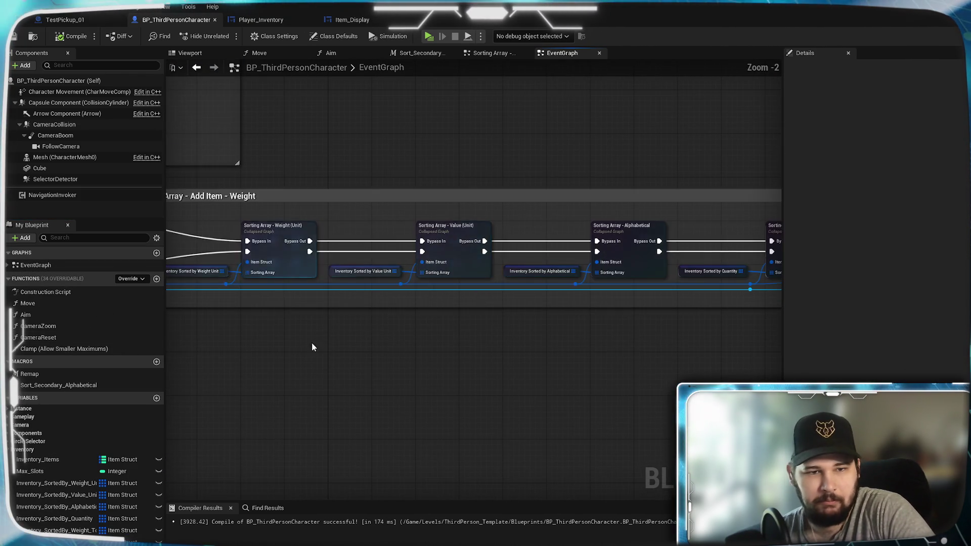
pyautogui.moveTo(377, 297)
pyautogui.mouseDown()
pyautogui.moveTo(314, 319)
pyautogui.moveTo(178, 315)
pyautogui.mouseUp()
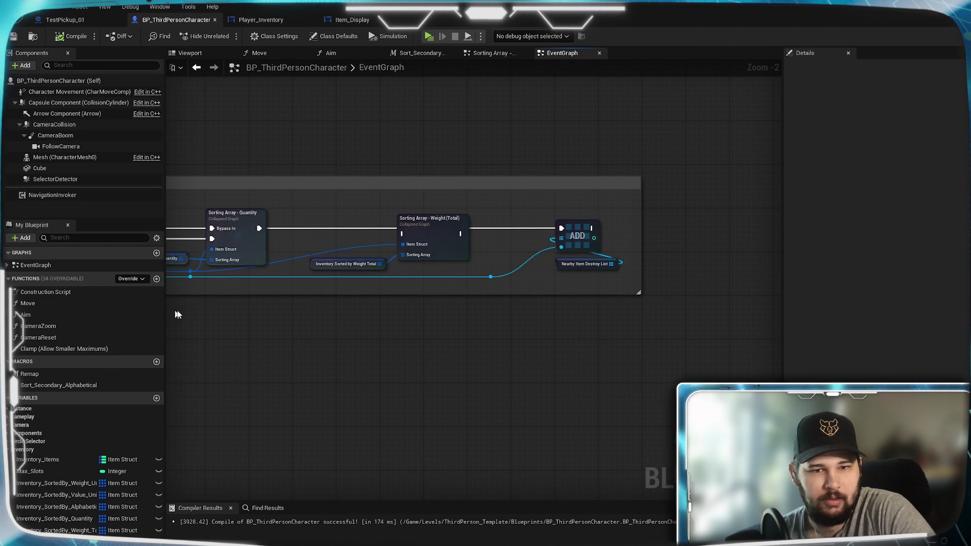
pyautogui.scroll(1, 359, 324)
pyautogui.moveTo(317, 303)
pyautogui.mouseDown()
pyautogui.moveTo(540, 322)
pyautogui.moveTo(486, 392)
pyautogui.mouseUp()
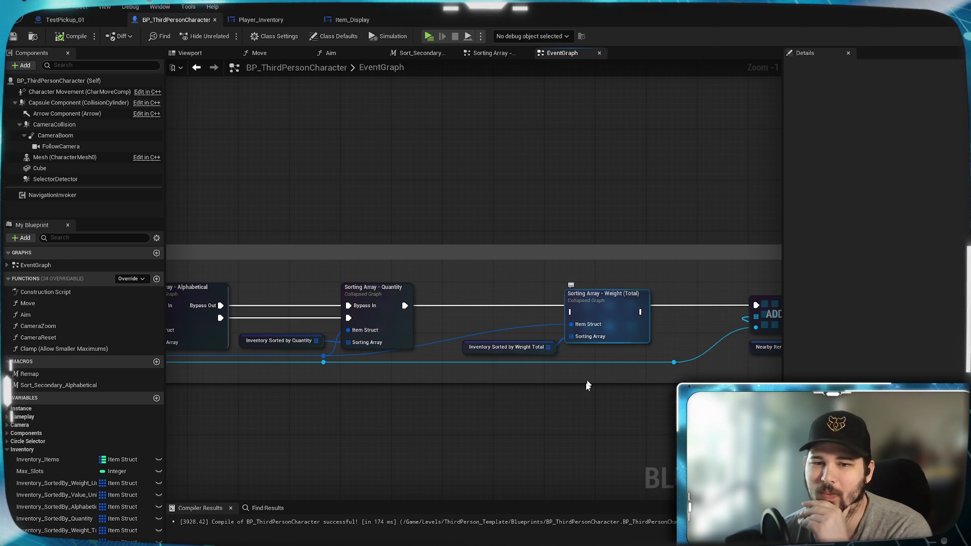
pyautogui.moveTo(409, 308)
pyautogui.mouseDown()
pyautogui.moveTo(598, 322)
pyautogui.moveTo(571, 312)
pyautogui.mouseUp()
pyautogui.moveTo(642, 313); pyautogui.dragTo(757, 306)
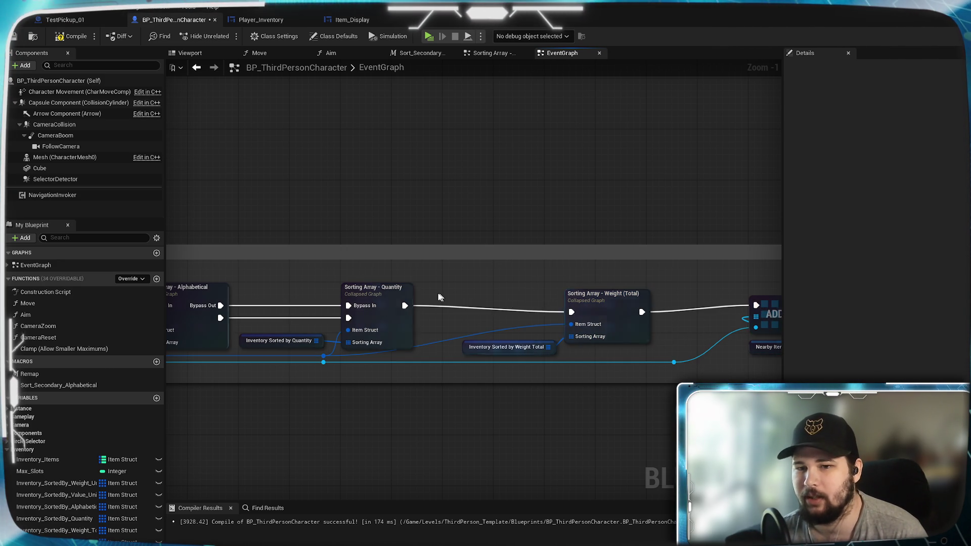
pyautogui.click(14, 37)
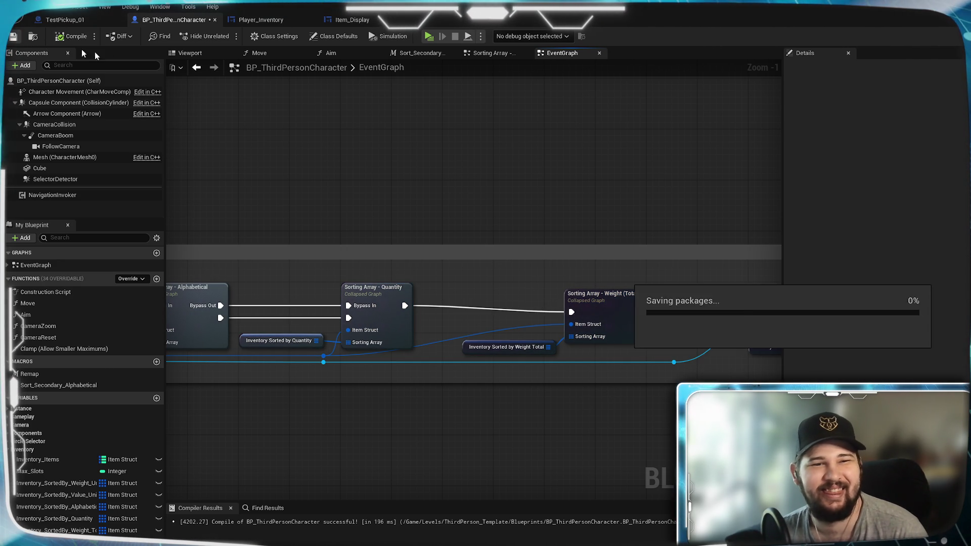
# - Start a standalone New Game, collect pickups, and sort the inventory by Weight (Total)
pyautogui.click(428, 36)
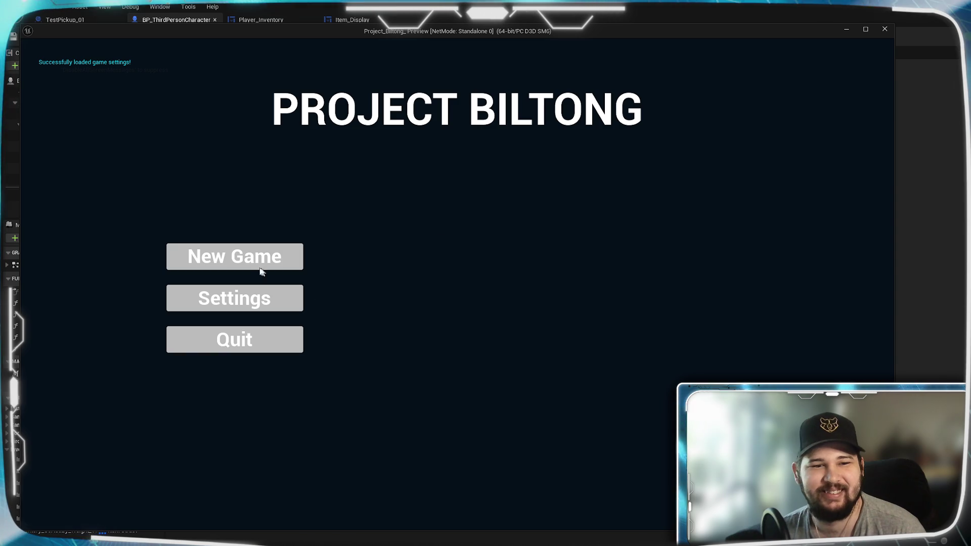
pyautogui.click(261, 272)
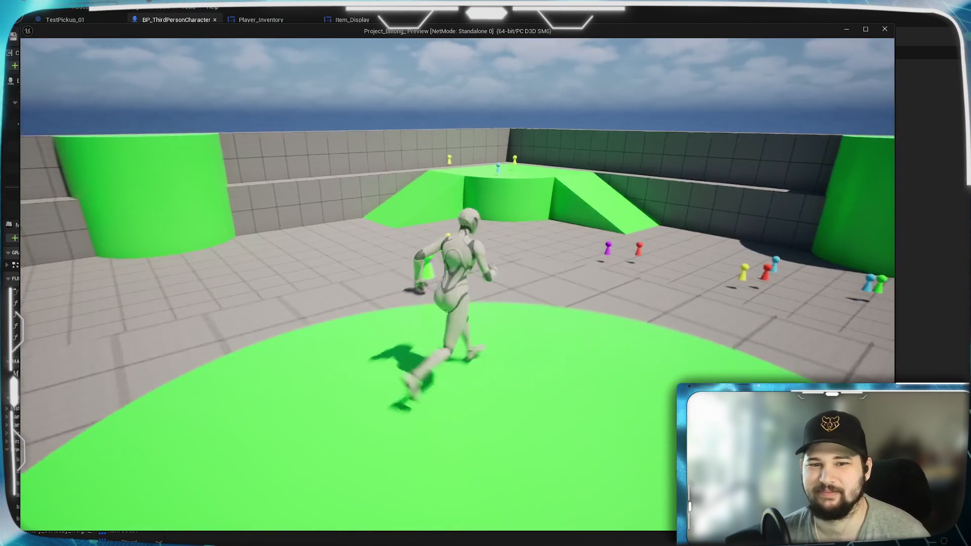
pyautogui.press('w')
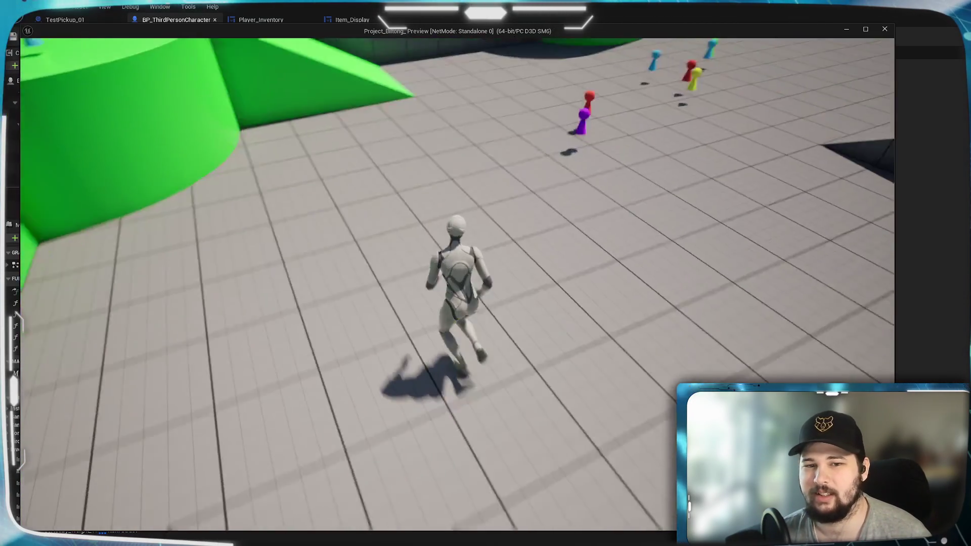
pyautogui.press('w')
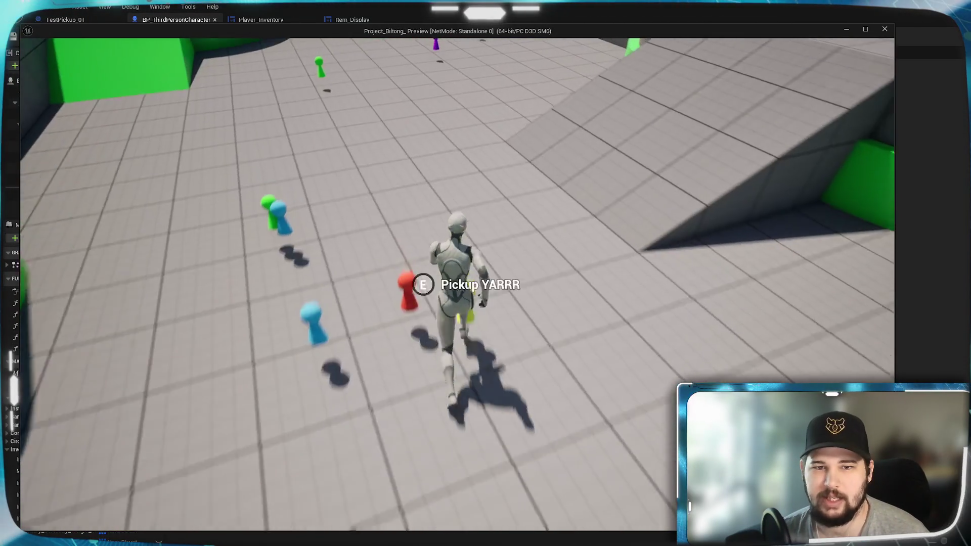
pyautogui.press('w')
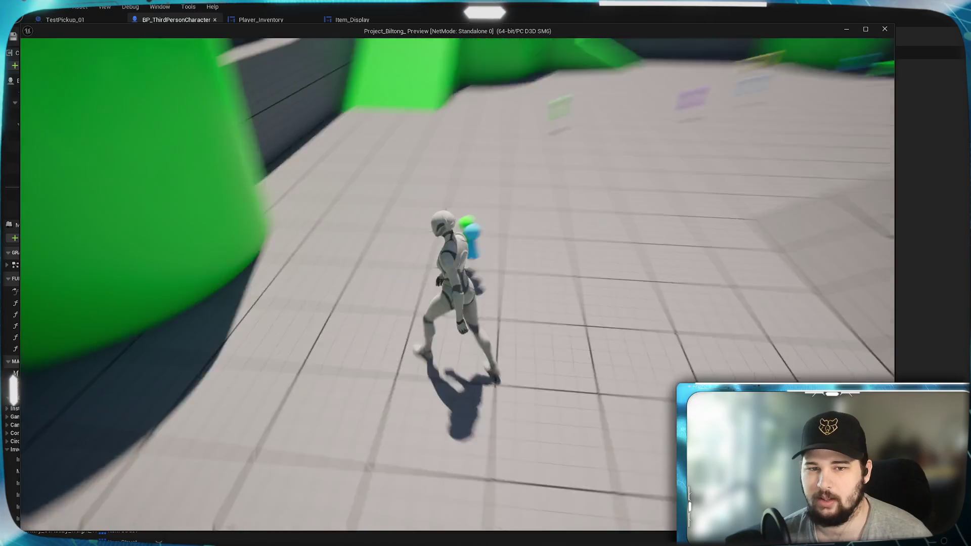
pyautogui.press('w')
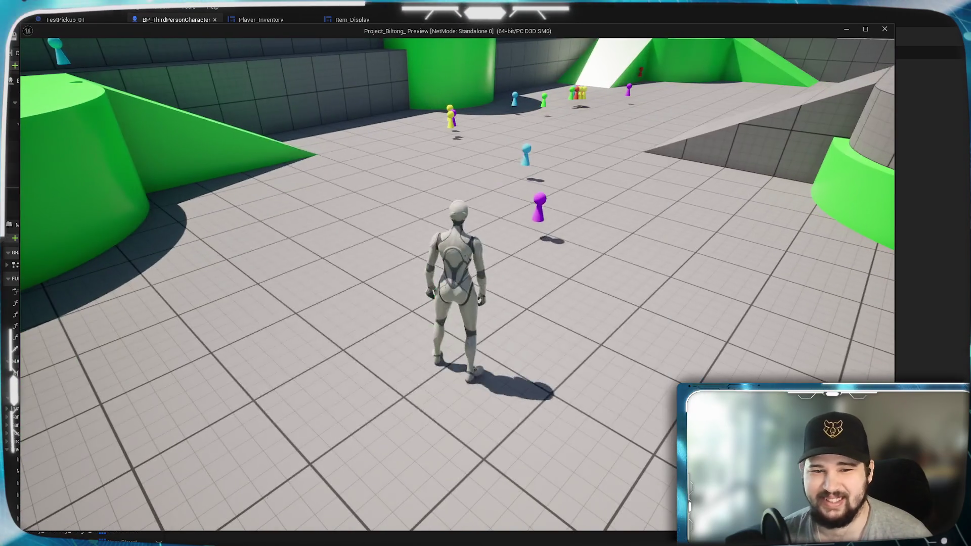
pyautogui.press('i')
pyautogui.click(633, 159)
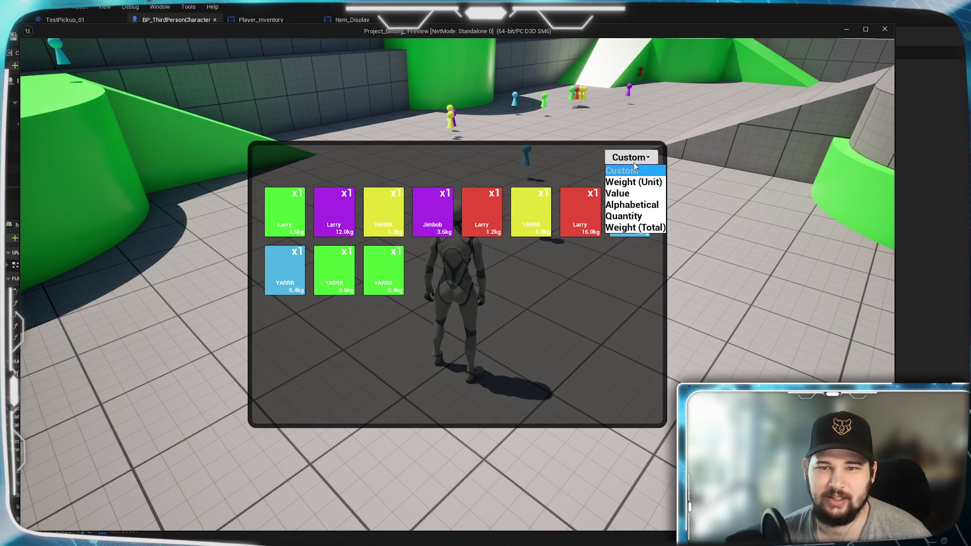
pyautogui.click(634, 229)
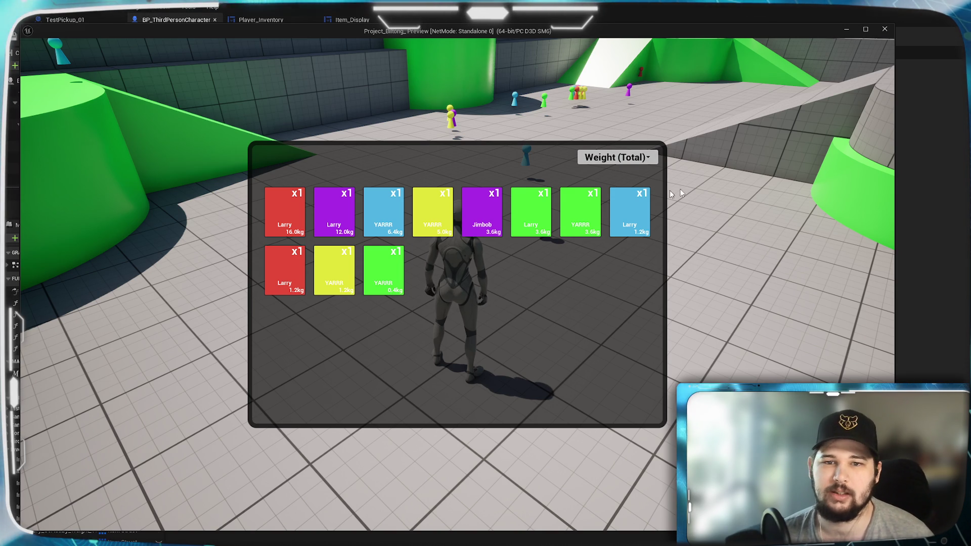
# - Close the inventory, collect the item cluster and pink item, then reopen the inventory grid
pyautogui.press('Tab')
pyautogui.press('w')
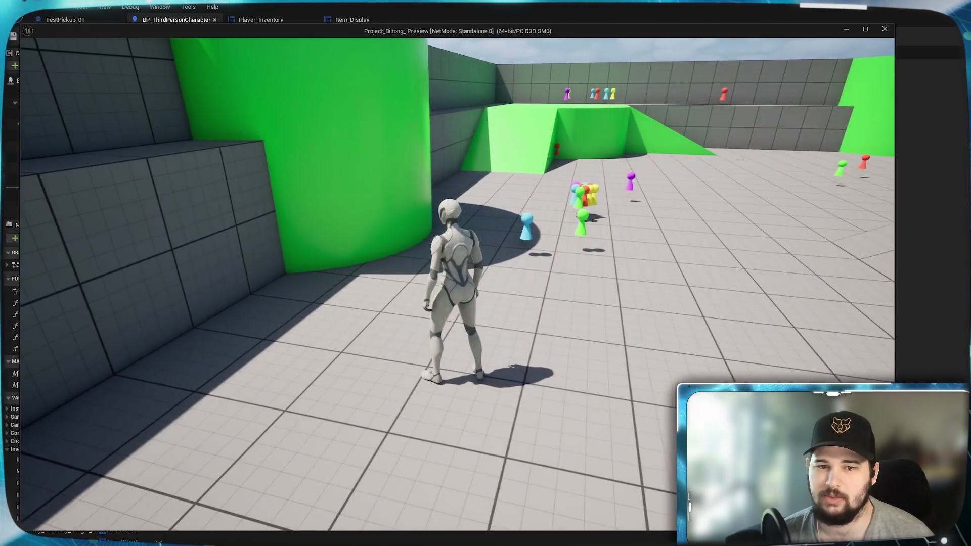
pyautogui.press('w')
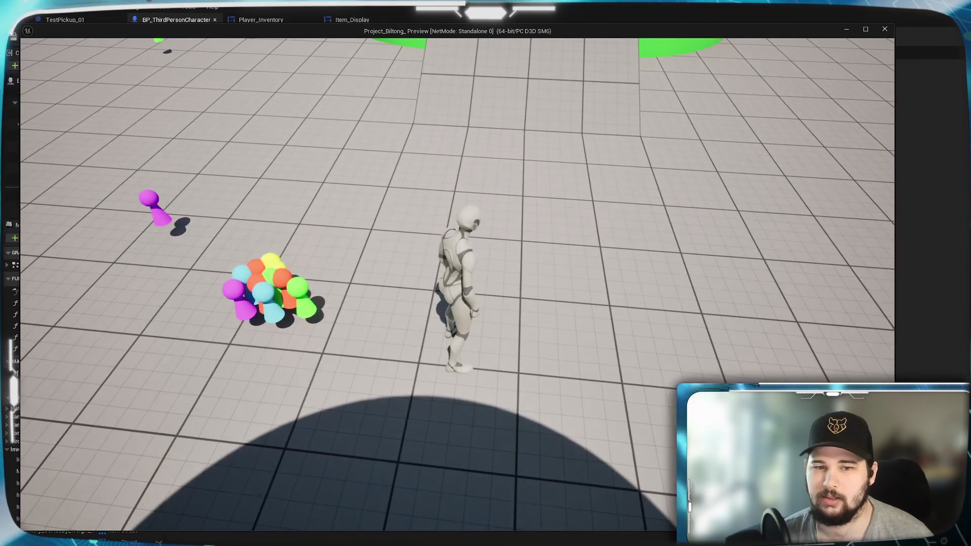
pyautogui.press('e')
pyautogui.press('e')
pyautogui.press('w')
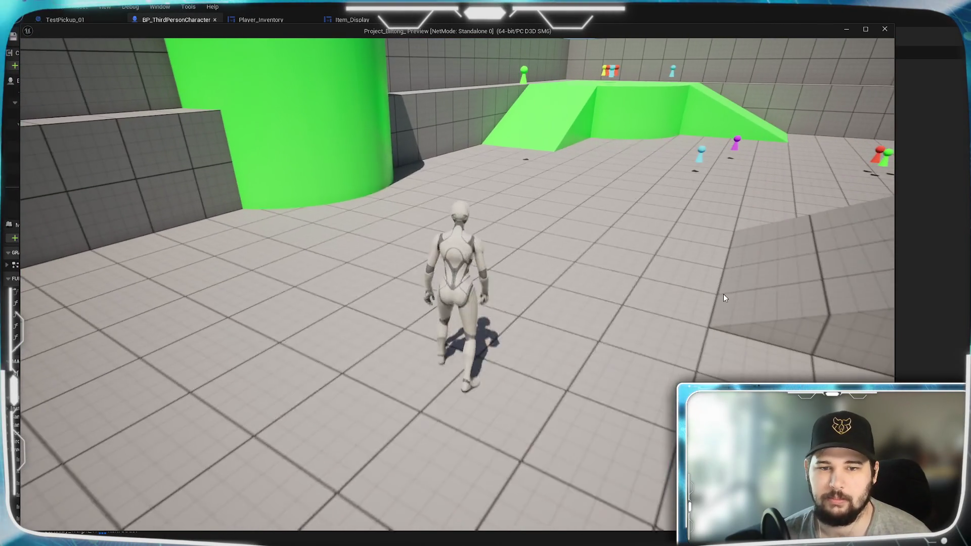
pyautogui.press('i')
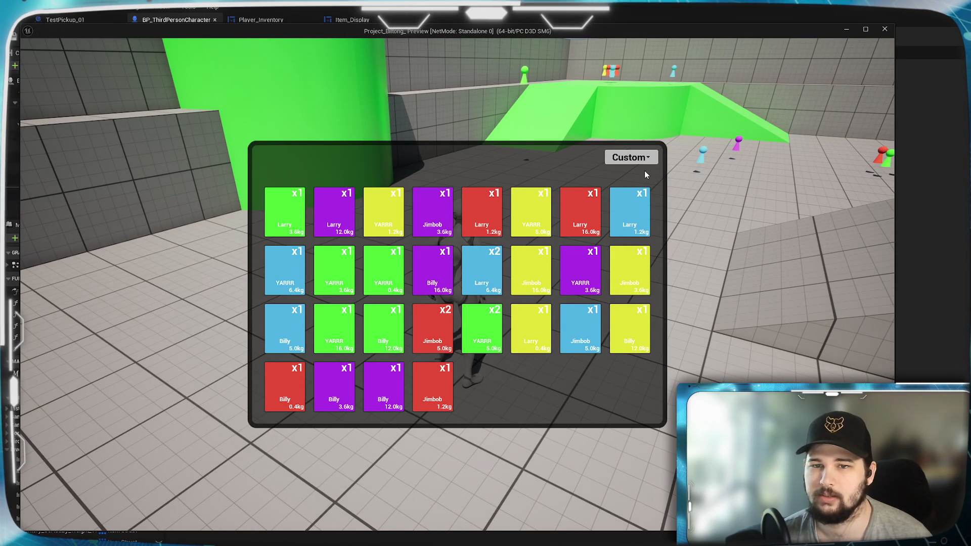
# - Choose Weight (Total) from the inventory sort dropdown
pyautogui.click(638, 158)
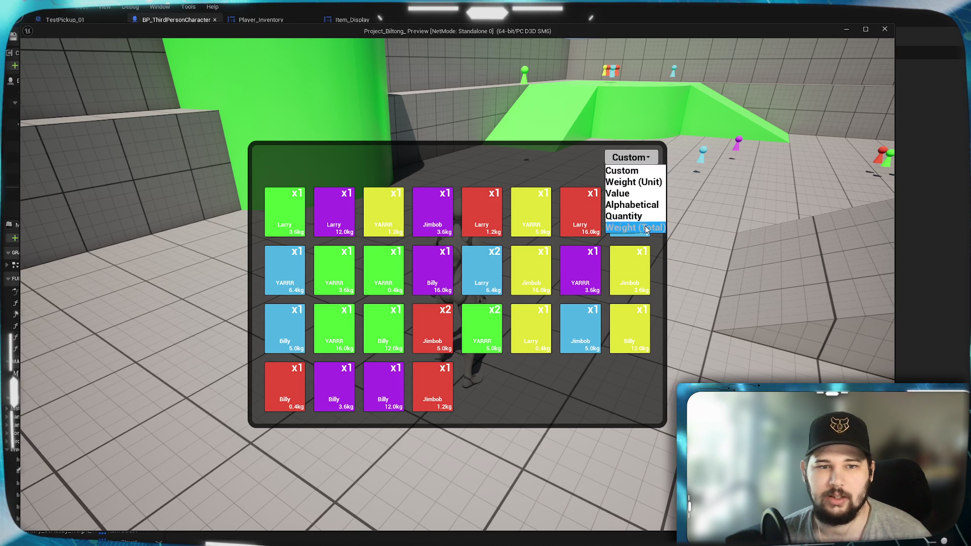
pyautogui.click(646, 229)
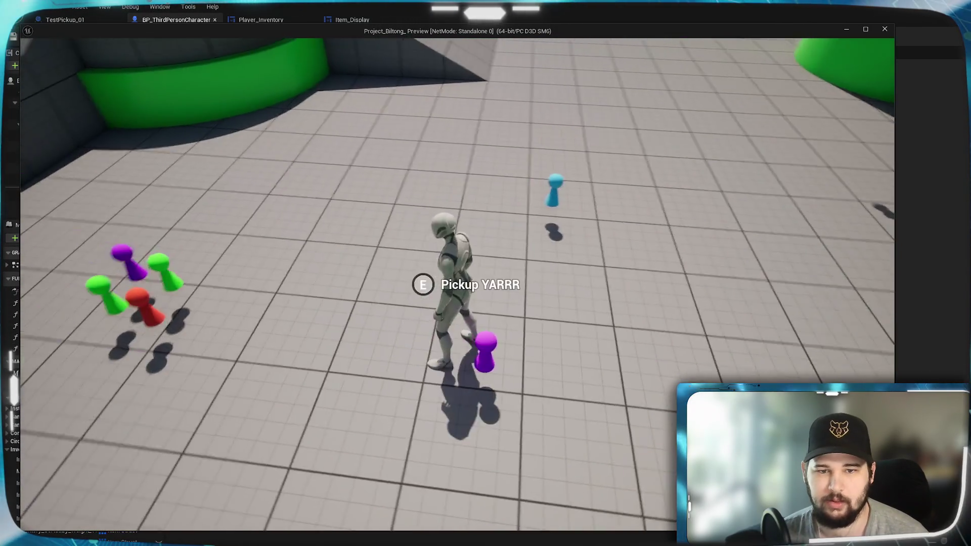
# - Run the character around the level and up the green ramp
pyautogui.press('w')
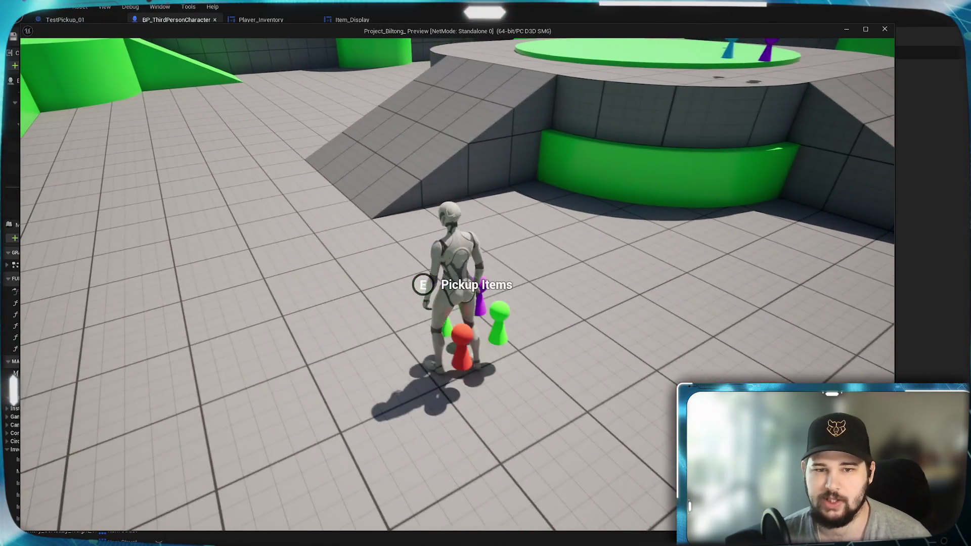
pyautogui.press('w')
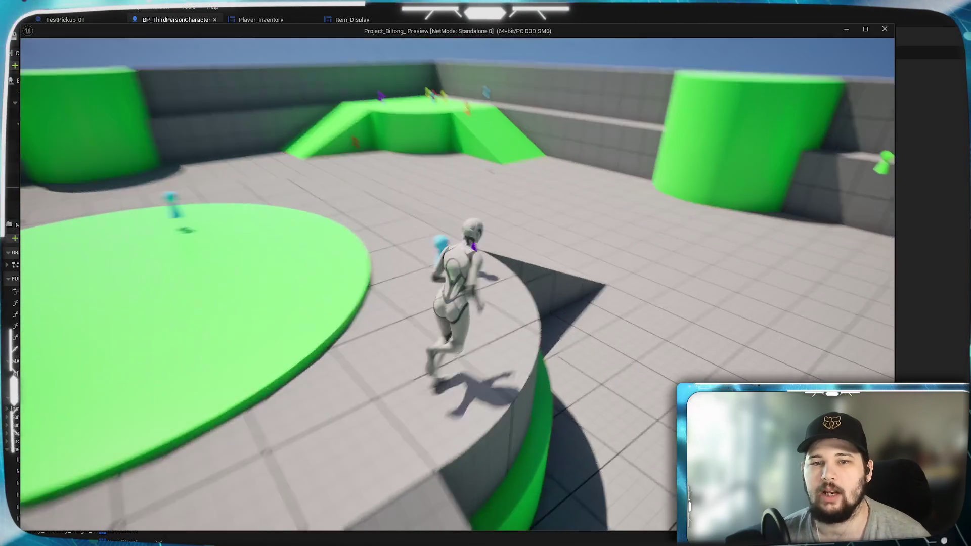
pyautogui.press('w')
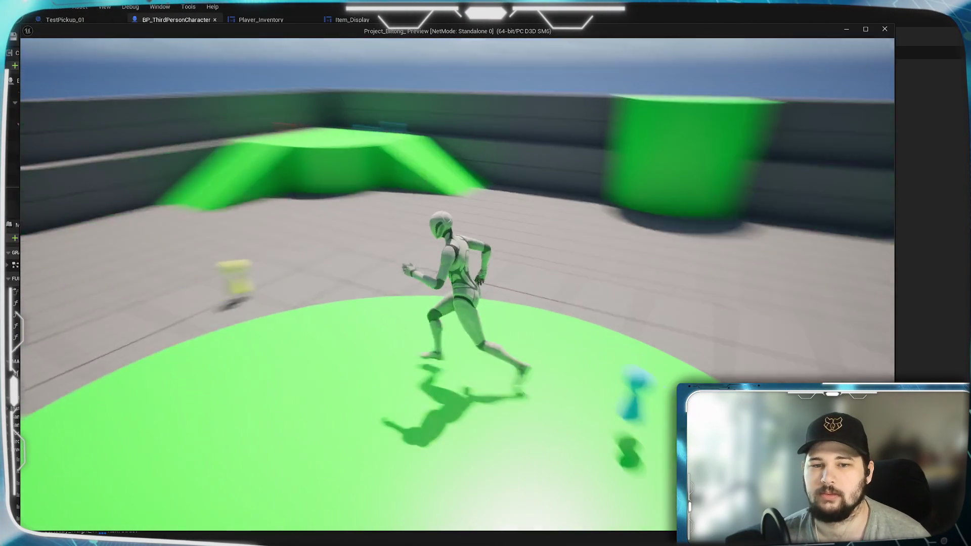
pyautogui.press('w')
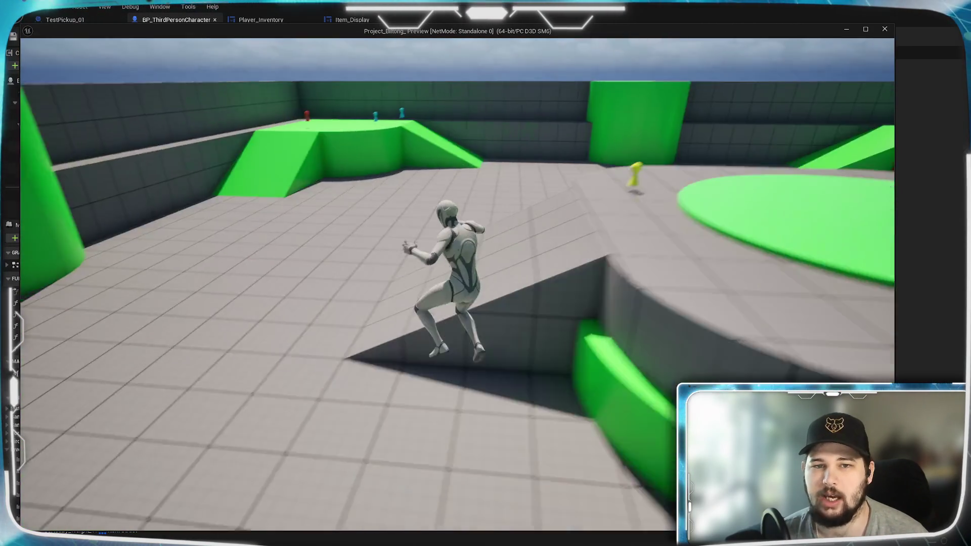
pyautogui.press('w')
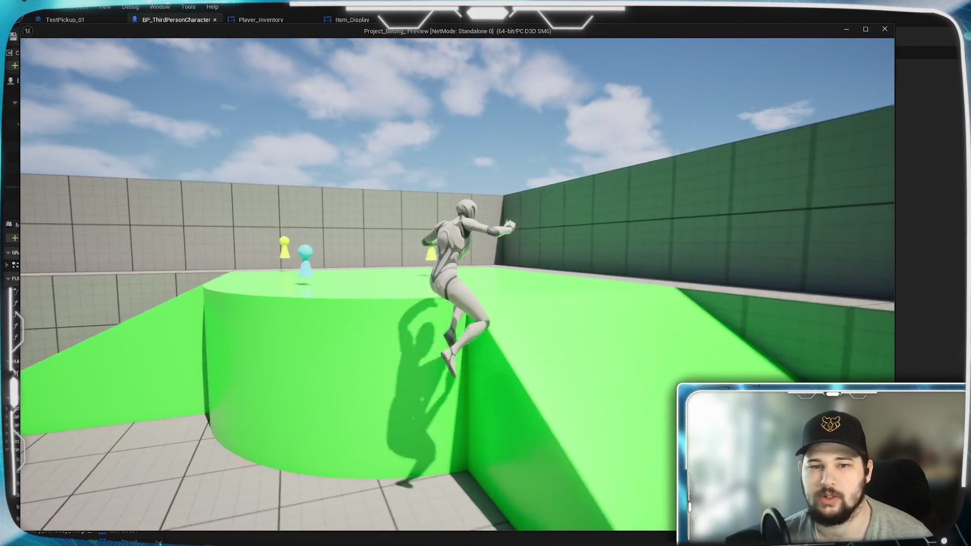
pyautogui.press('w')
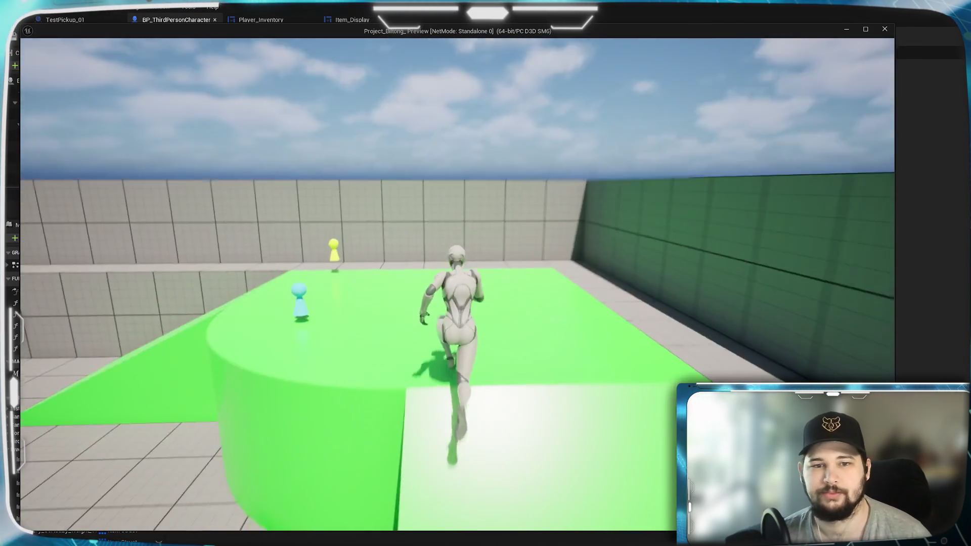
pyautogui.press('w')
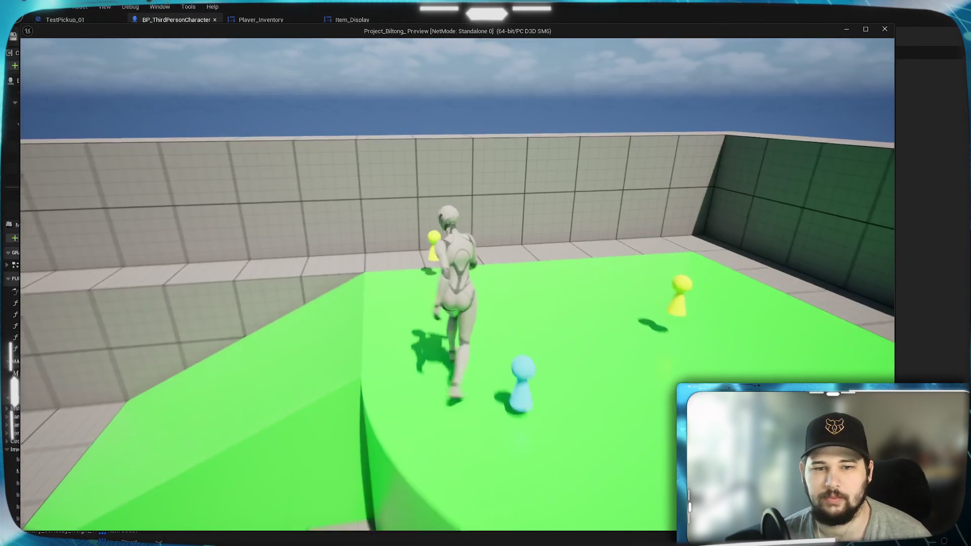
# - Sort the reopened inventory by Weight (Total), then stop the play-test
pyautogui.press('i')
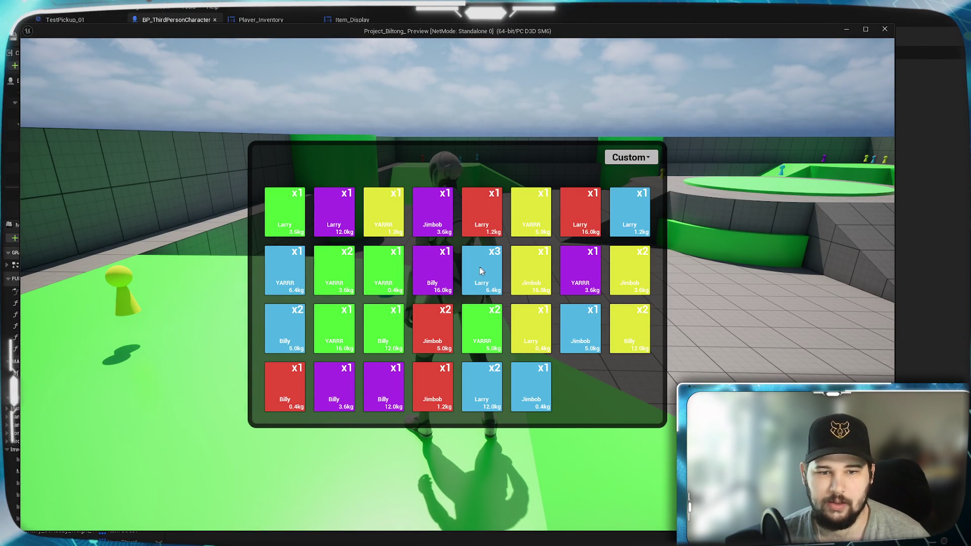
pyautogui.click(629, 159)
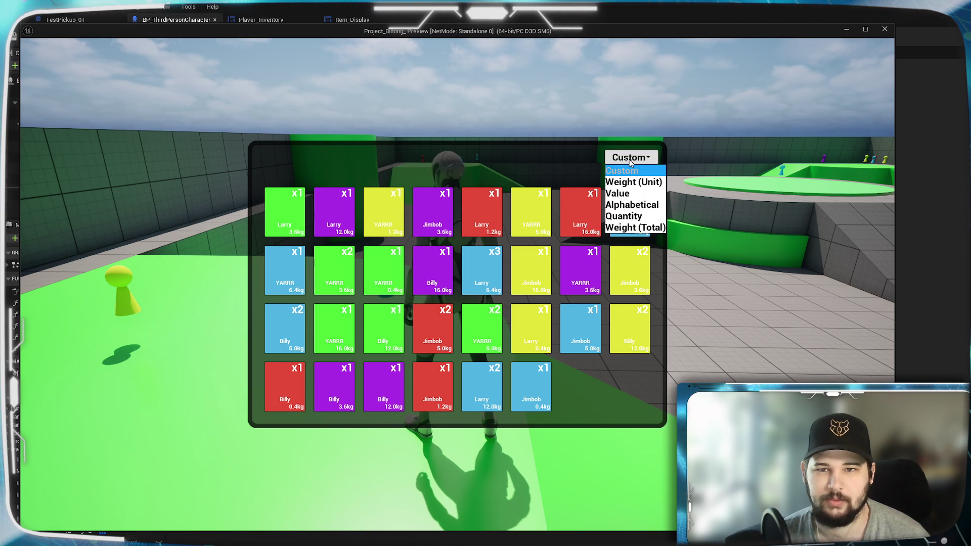
pyautogui.click(639, 228)
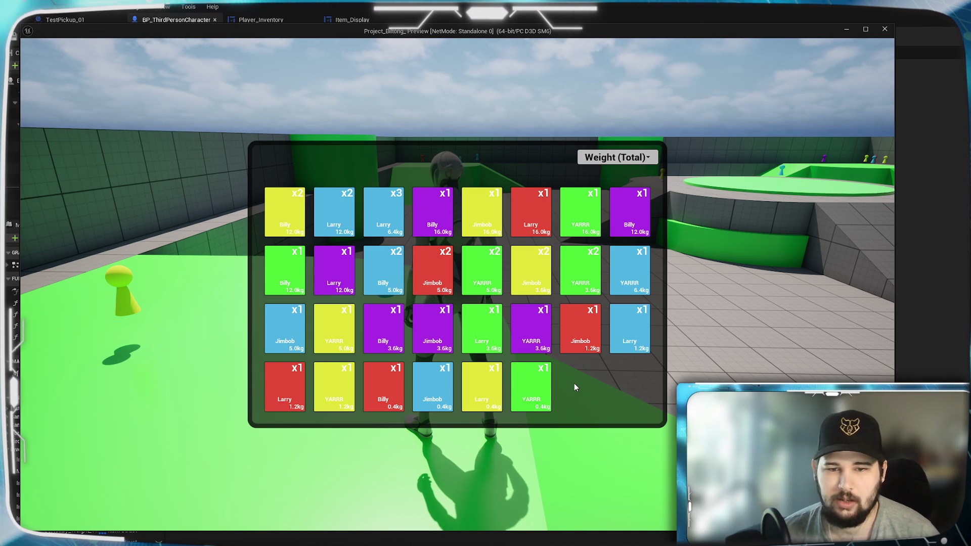
pyautogui.press('Escape')
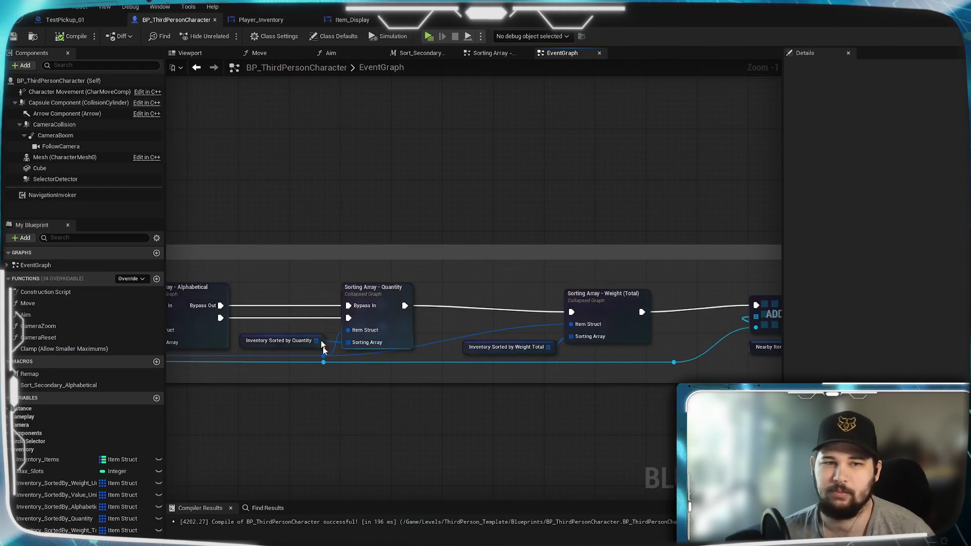
# - Show Item_Display's Get Text - Item Weight function, which appends kg to the weight
pyautogui.click(349, 20)
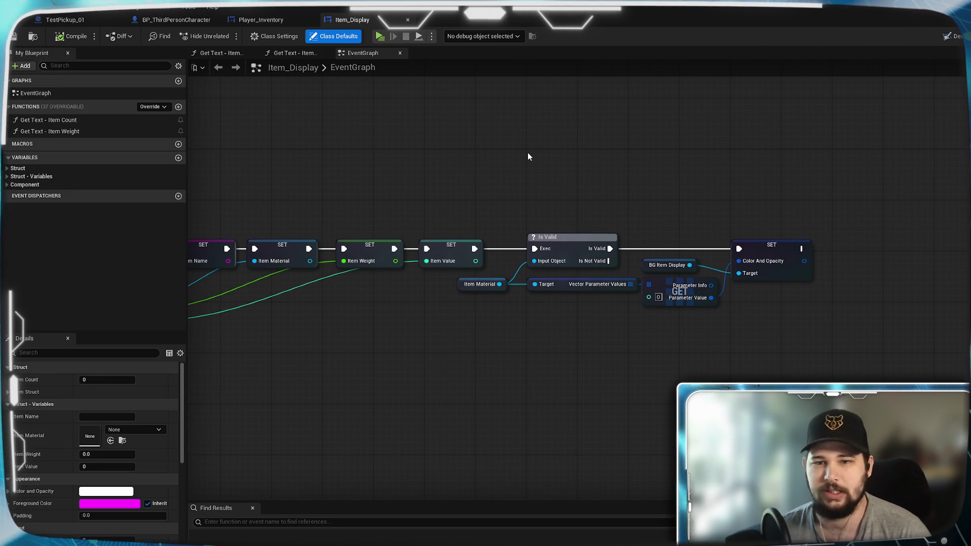
pyautogui.moveTo(345, 335)
pyautogui.mouseDown()
pyautogui.moveTo(678, 348)
pyautogui.moveTo(593, 342)
pyautogui.mouseUp()
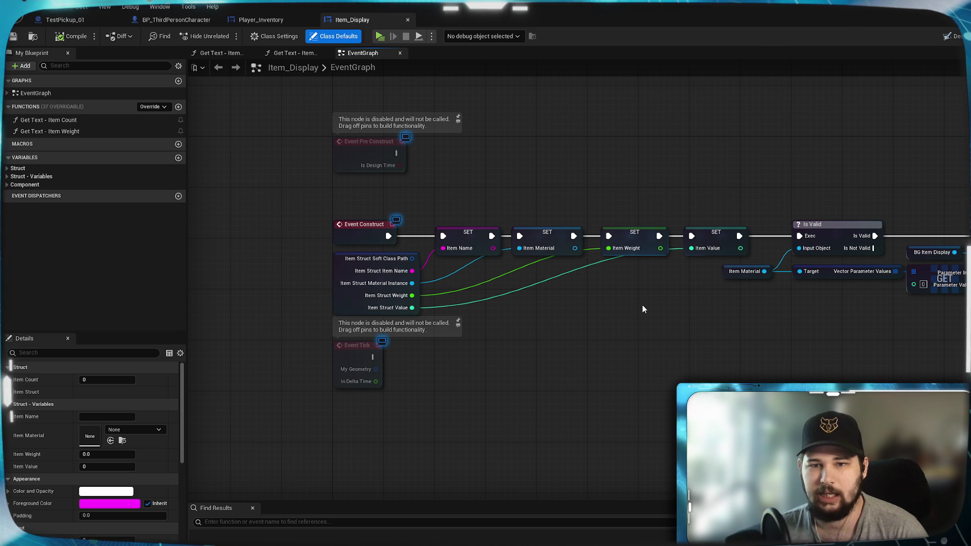
pyautogui.scroll(-5, 93, 436)
pyautogui.scroll(3, 93, 436)
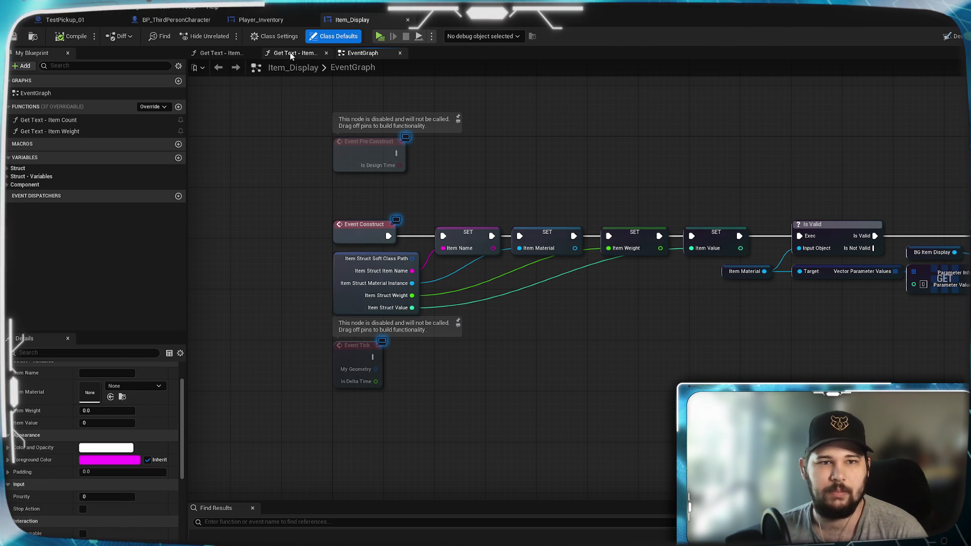
pyautogui.click(223, 53)
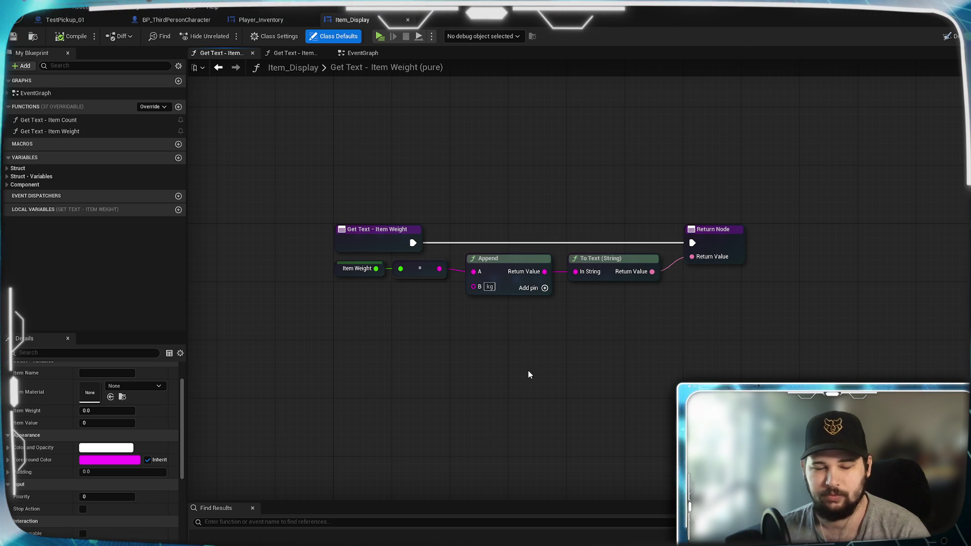
pyautogui.rightClick(470, 337)
pyautogui.moveTo(470, 337); pyautogui.dragTo(519, 362)
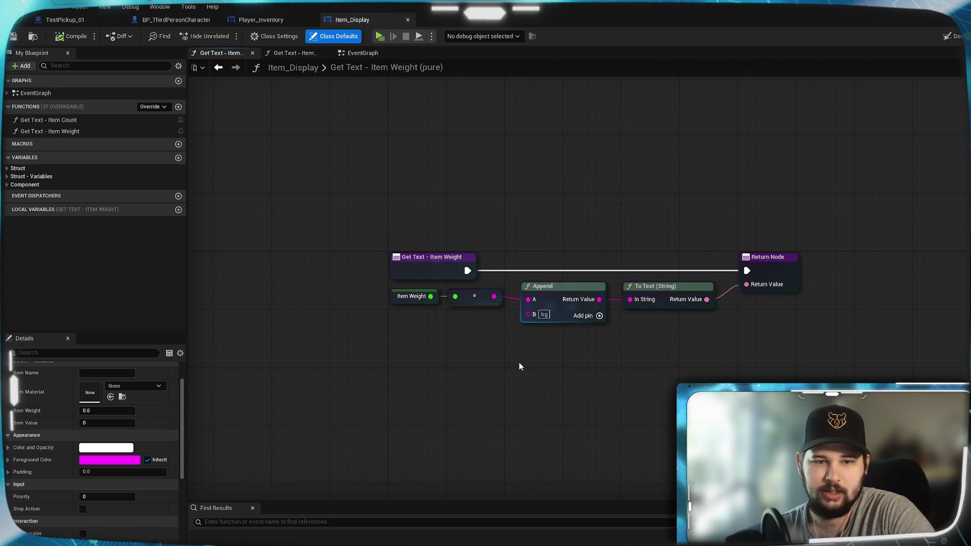
# - Add a Boolean variable named isTotal to Player_Inventory
pyautogui.click(260, 20)
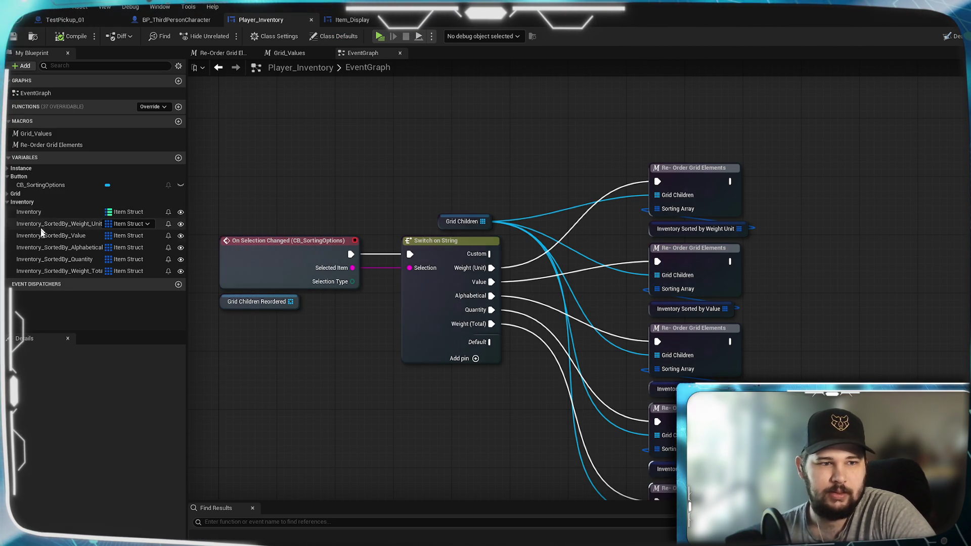
pyautogui.click(30, 169)
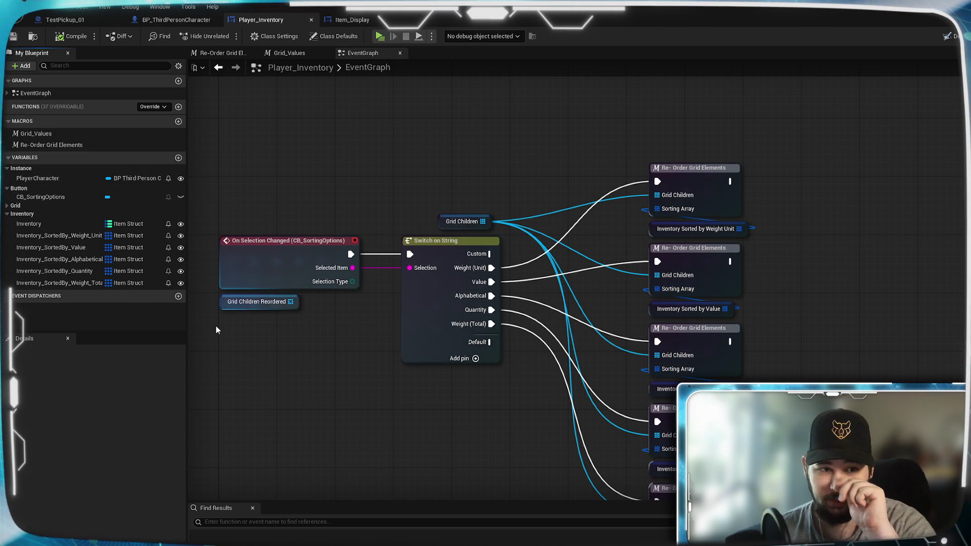
pyautogui.moveTo(412, 189)
pyautogui.mouseDown()
pyautogui.moveTo(440, 505)
pyautogui.moveTo(444, 245)
pyautogui.mouseUp()
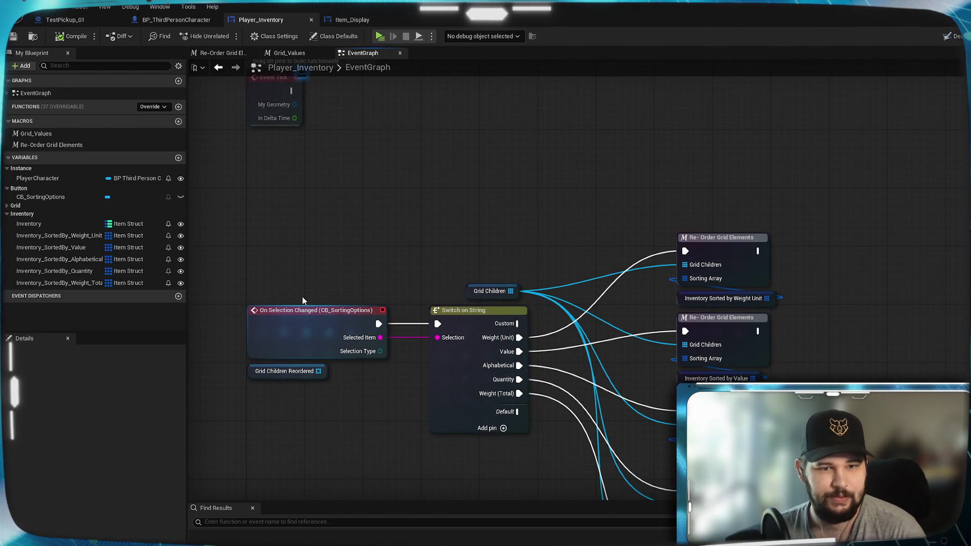
pyautogui.moveTo(442, 178); pyautogui.dragTo(434, 188)
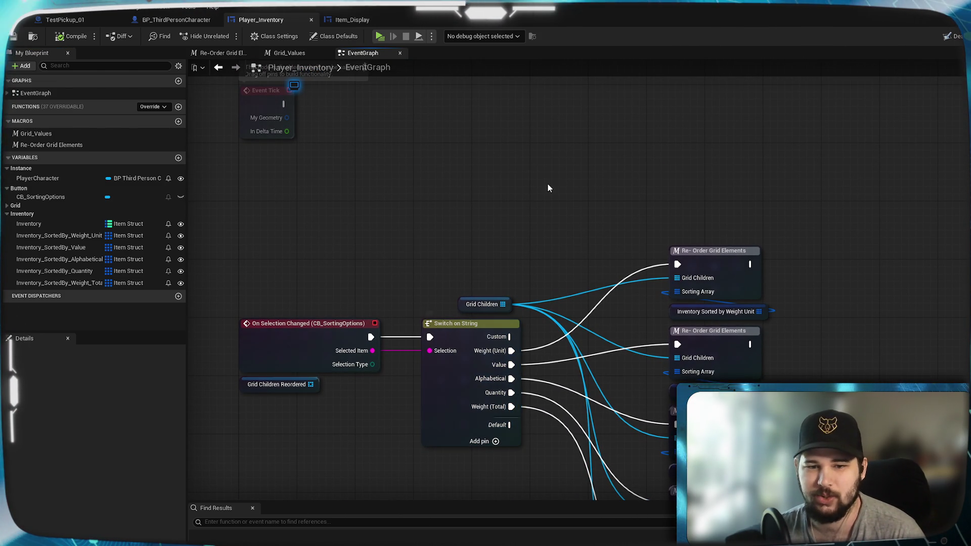
pyautogui.moveTo(546, 184); pyautogui.dragTo(547, 404)
pyautogui.moveTo(854, 273)
pyautogui.mouseDown()
pyautogui.moveTo(491, 349)
pyautogui.moveTo(815, 336)
pyautogui.mouseUp()
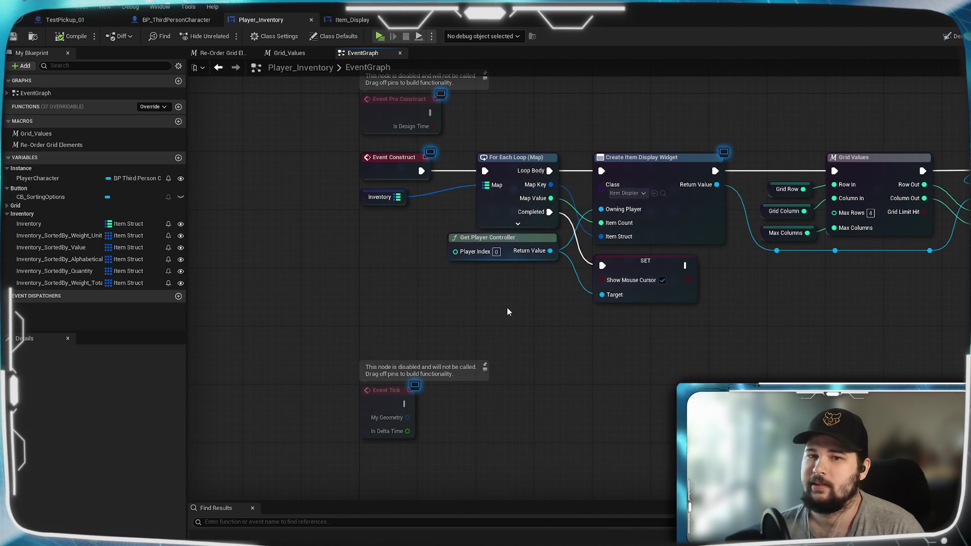
pyautogui.moveTo(556, 311)
pyautogui.mouseDown()
pyautogui.moveTo(670, 363)
pyautogui.moveTo(533, 363)
pyautogui.moveTo(453, 324)
pyautogui.mouseUp()
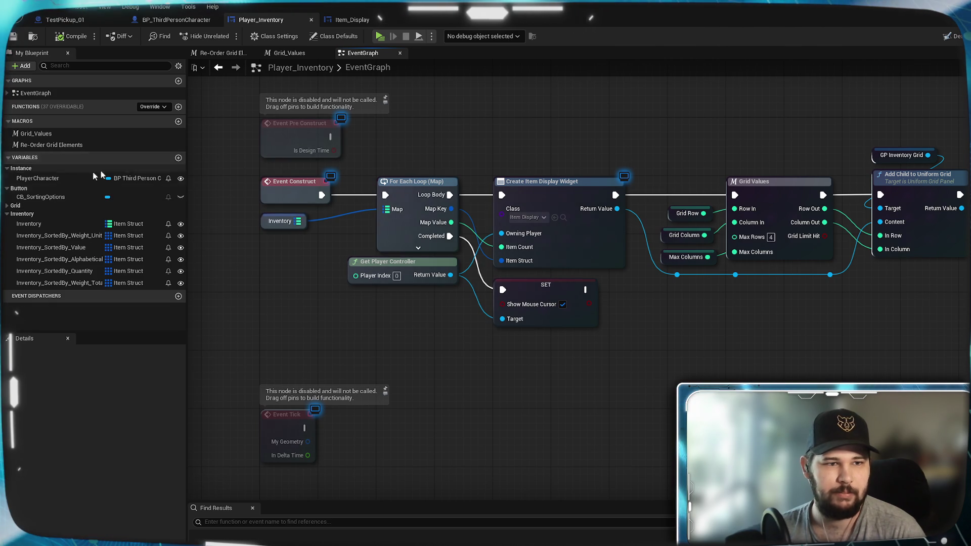
pyautogui.click(178, 158)
pyautogui.write('isTotal')
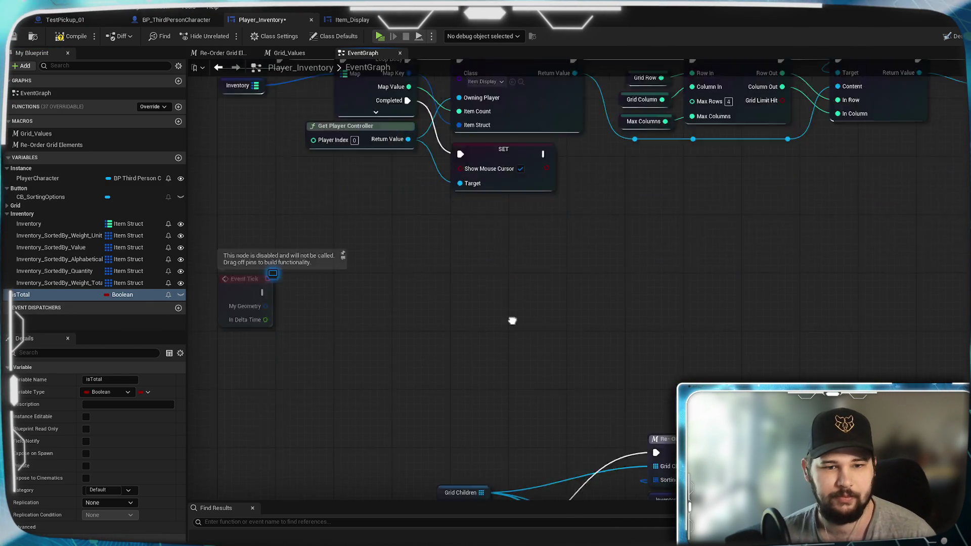
# - Add two SET isTotal nodes, fed by the Weight Unit and Value re-order calls
pyautogui.moveTo(20, 299); pyautogui.dragTo(575, 242)
pyautogui.click(600, 268)
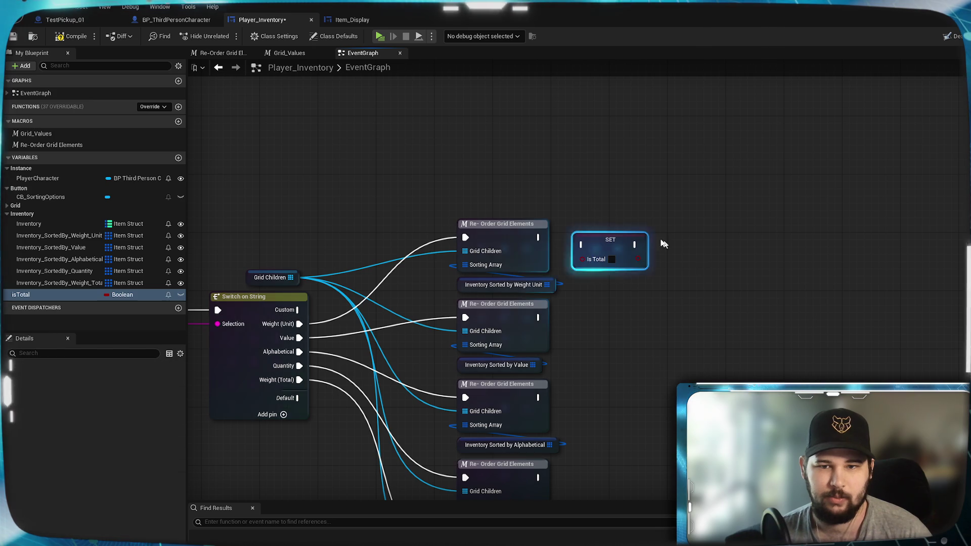
pyautogui.moveTo(607, 172)
pyautogui.mouseDown()
pyautogui.moveTo(622, 165)
pyautogui.moveTo(557, 170)
pyautogui.moveTo(611, 166)
pyautogui.mouseUp()
pyautogui.moveTo(605, 230); pyautogui.dragTo(586, 184)
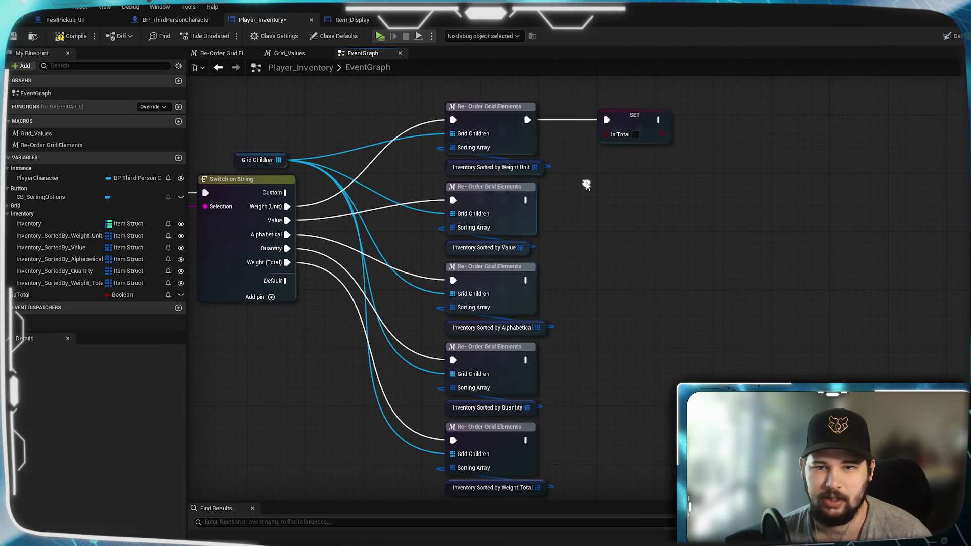
pyautogui.click(632, 127)
pyautogui.hotkey('ctrl', 'c')
pyautogui.hotkey('ctrl', 'v')
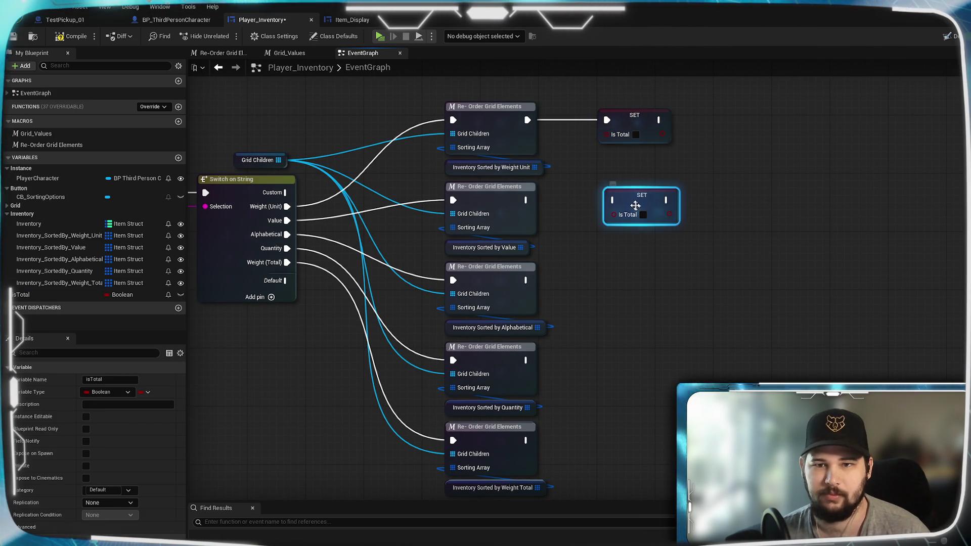
pyautogui.moveTo(525, 200); pyautogui.dragTo(614, 200)
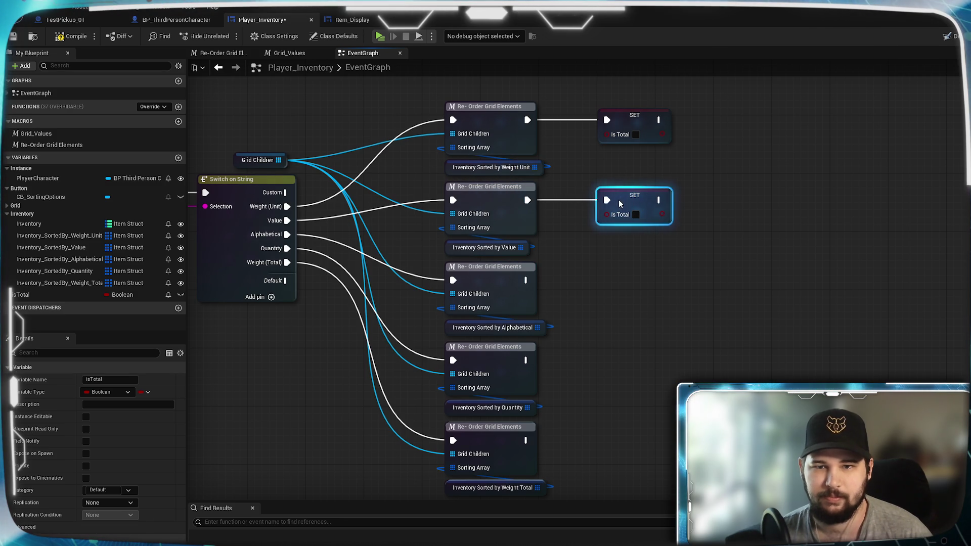
pyautogui.click(613, 258)
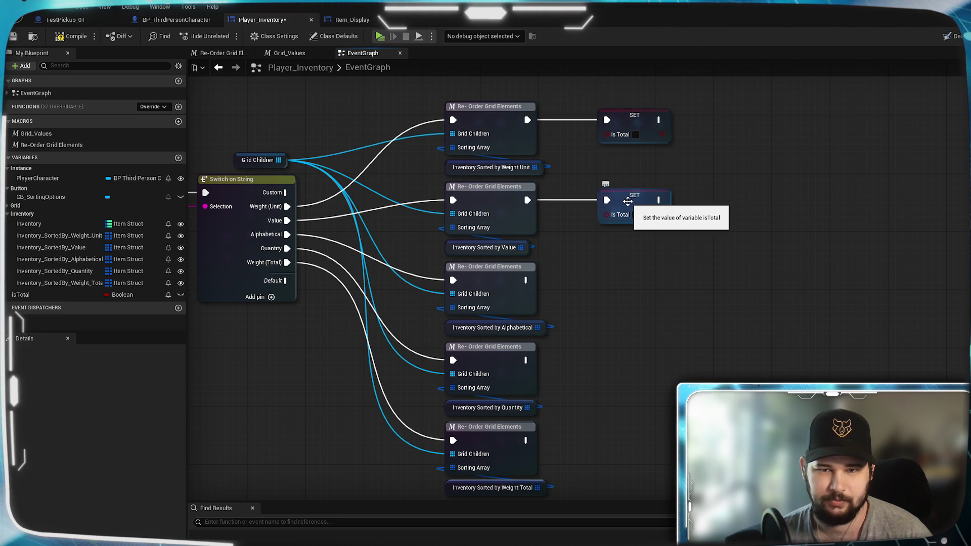
# - Disconnect both SET nodes, tick Is Total on one, and move them right
pyautogui.click(628, 201)
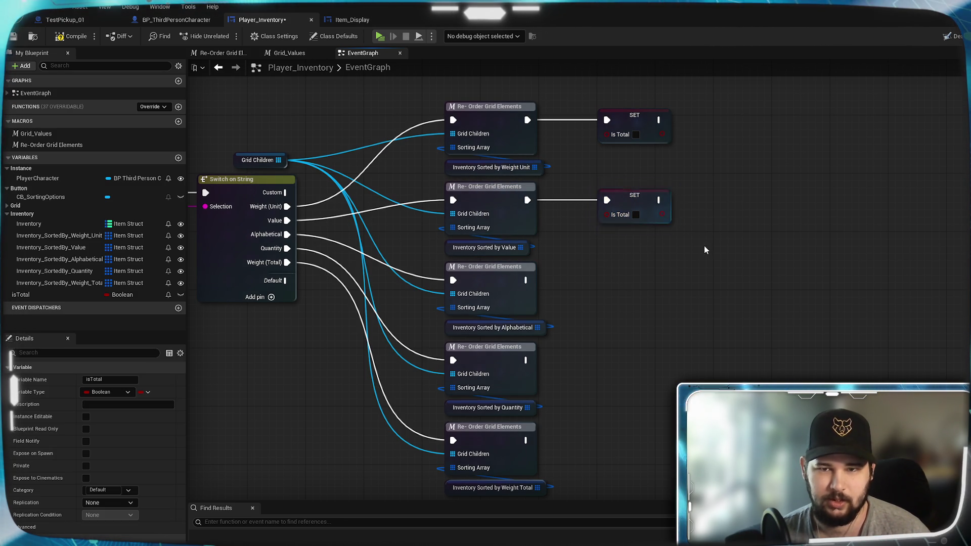
pyautogui.click(727, 217)
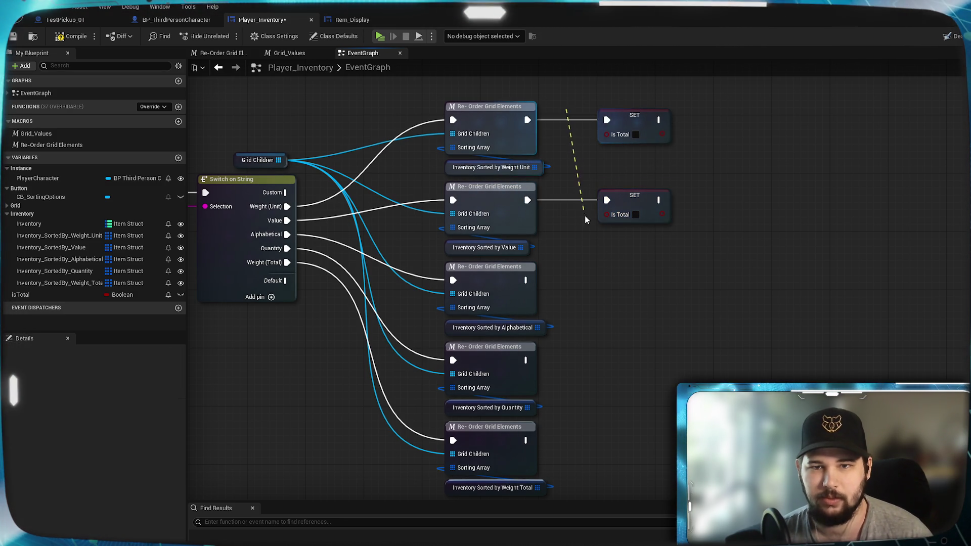
pyautogui.moveTo(585, 219); pyautogui.dragTo(587, 222)
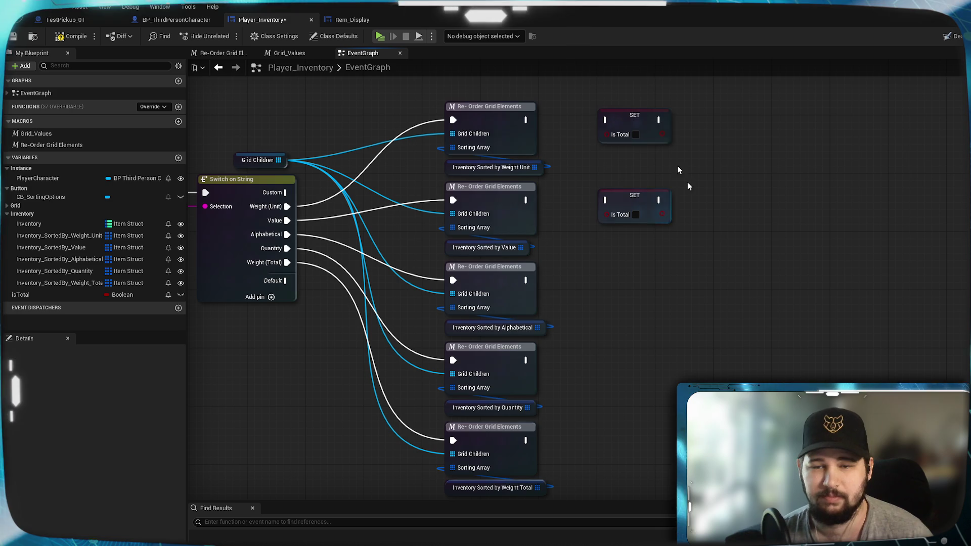
pyautogui.click(636, 134)
pyautogui.moveTo(639, 123); pyautogui.dragTo(681, 143)
pyautogui.moveTo(637, 200)
pyautogui.mouseDown()
pyautogui.moveTo(659, 204)
pyautogui.moveTo(694, 256)
pyautogui.moveTo(685, 243)
pyautogui.moveTo(695, 244)
pyautogui.moveTo(692, 274)
pyautogui.mouseUp()
pyautogui.moveTo(662, 141); pyautogui.dragTo(677, 163)
pyautogui.moveTo(681, 197); pyautogui.dragTo(681, 204)
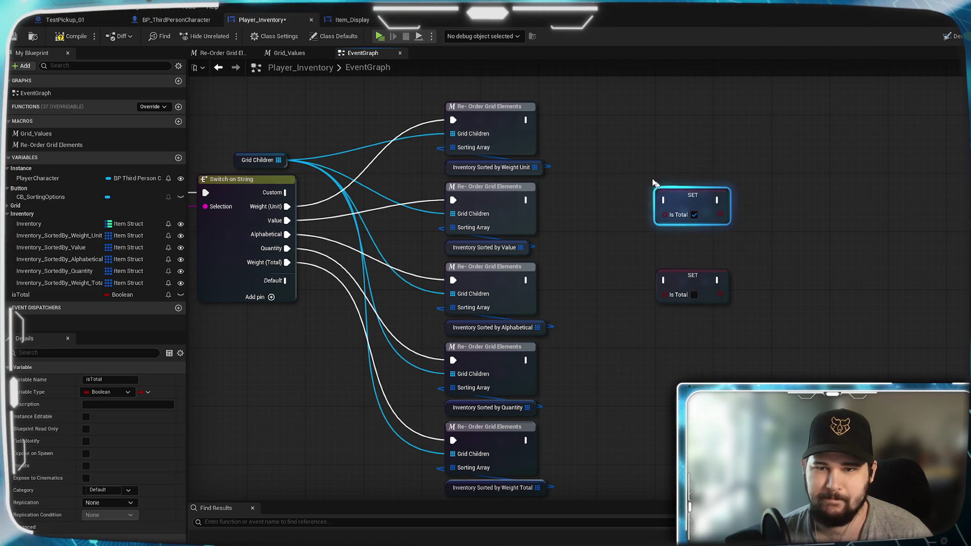
pyautogui.click(640, 169)
pyautogui.moveTo(699, 146); pyautogui.dragTo(700, 163)
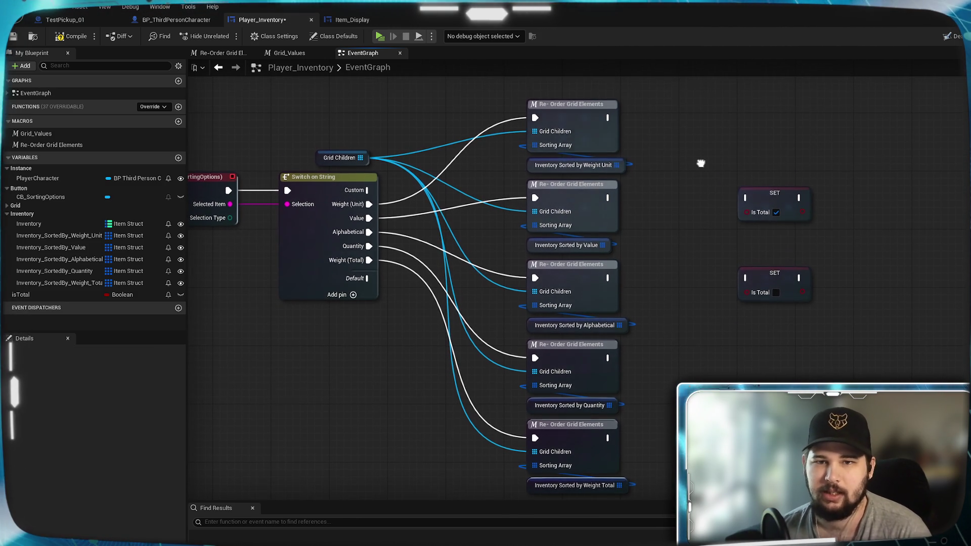
# - Wire Weight Unit re-order to the false SET and Weight Total re-order to the true SET
pyautogui.moveTo(608, 118)
pyautogui.mouseDown()
pyautogui.moveTo(716, 278)
pyautogui.moveTo(746, 278)
pyautogui.mouseUp()
pyautogui.moveTo(654, 309); pyautogui.dragTo(652, 220)
pyautogui.moveTo(651, 305); pyautogui.dragTo(654, 338)
pyautogui.moveTo(603, 387)
pyautogui.mouseDown()
pyautogui.moveTo(715, 256)
pyautogui.moveTo(741, 147)
pyautogui.mouseUp()
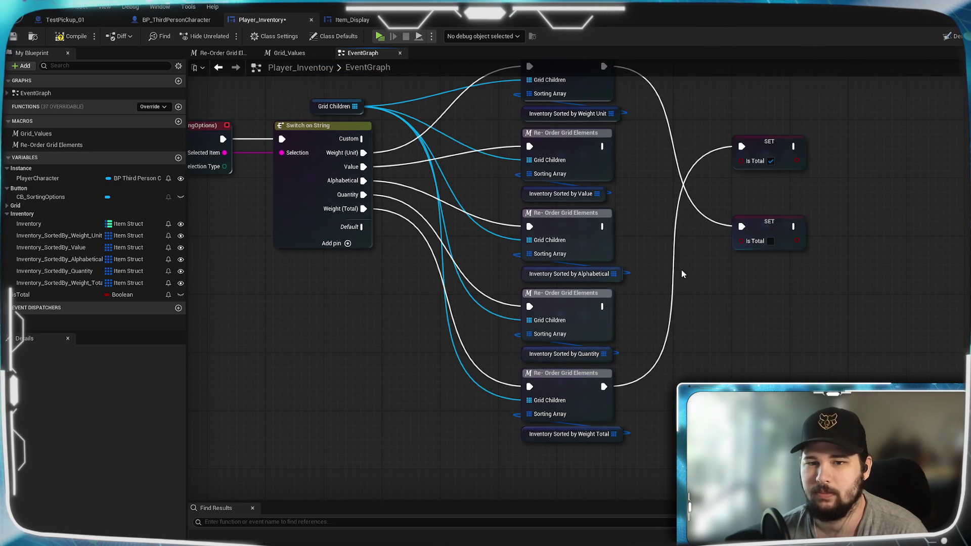
pyautogui.moveTo(681, 270); pyautogui.dragTo(651, 281)
pyautogui.moveTo(759, 171)
pyautogui.mouseDown()
pyautogui.moveTo(749, 430)
pyautogui.moveTo(773, 316)
pyautogui.moveTo(778, 348)
pyautogui.mouseUp()
pyautogui.click(771, 350)
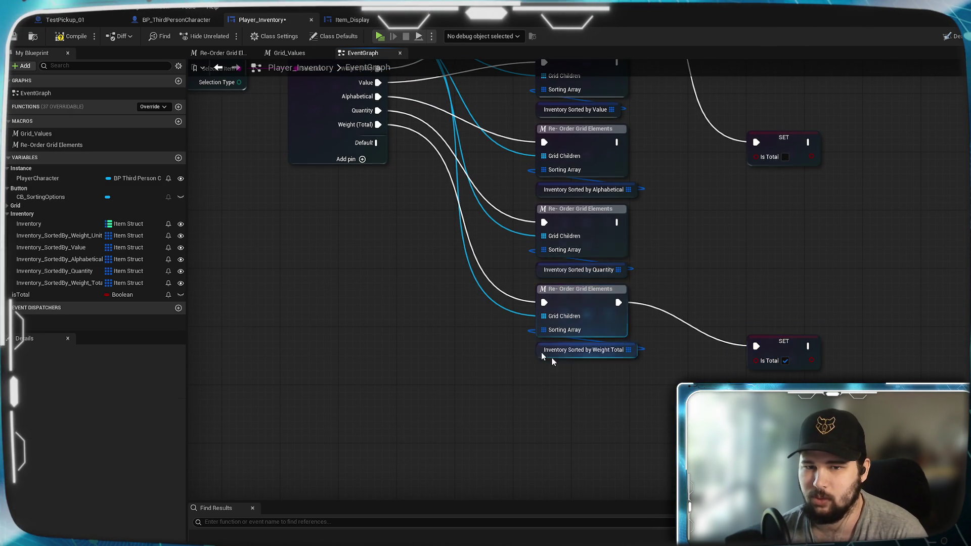
# - Connect the remaining re-order calls, including Value, to the false SET node and save Player_Inventory
pyautogui.moveTo(701, 245); pyautogui.dragTo(705, 355)
pyautogui.moveTo(621, 332)
pyautogui.mouseDown()
pyautogui.moveTo(727, 292)
pyautogui.moveTo(760, 252)
pyautogui.mouseUp()
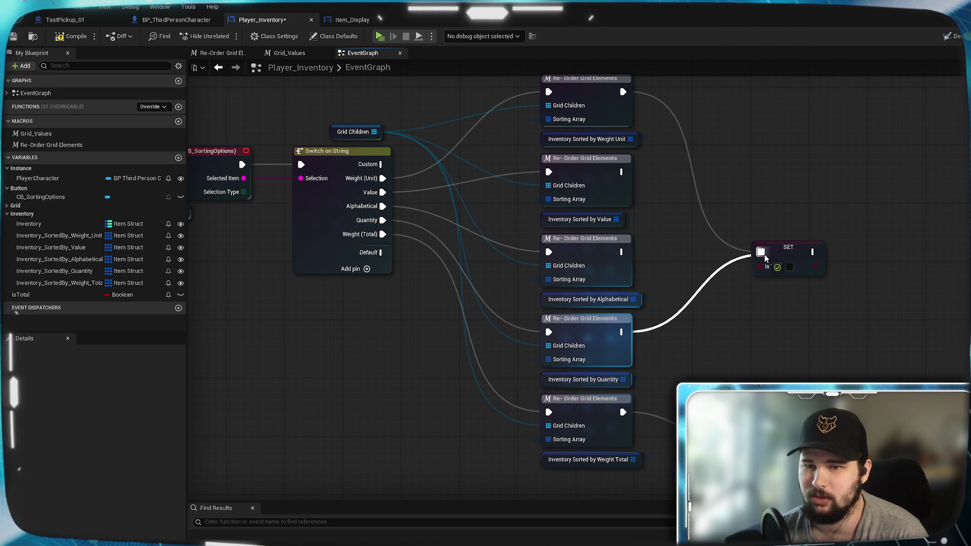
pyautogui.moveTo(621, 252); pyautogui.dragTo(761, 252)
pyautogui.moveTo(621, 172)
pyautogui.mouseDown()
pyautogui.moveTo(690, 241)
pyautogui.moveTo(761, 252)
pyautogui.mouseUp()
pyautogui.moveTo(730, 173)
pyautogui.mouseDown()
pyautogui.moveTo(701, 137)
pyautogui.moveTo(722, 93)
pyautogui.mouseUp()
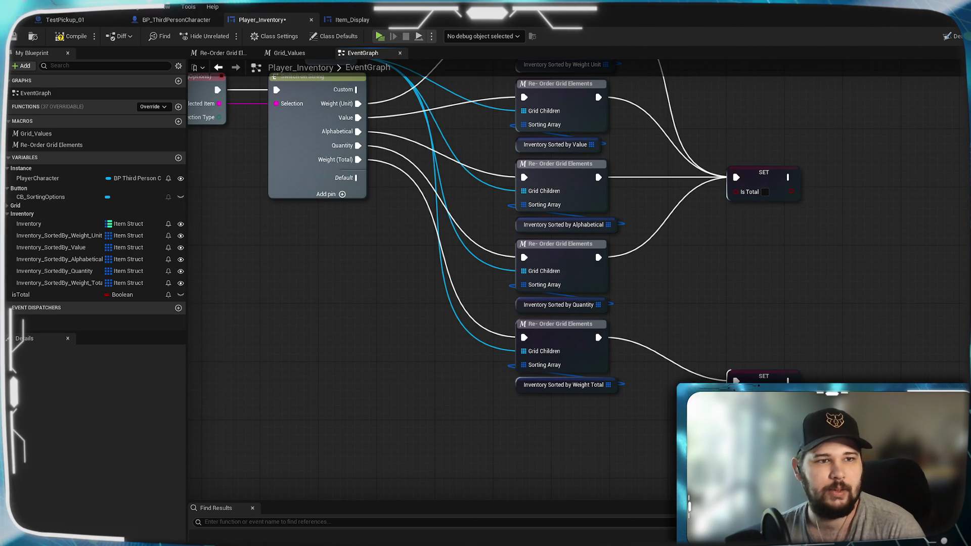
pyautogui.hotkey('ctrl', 's')
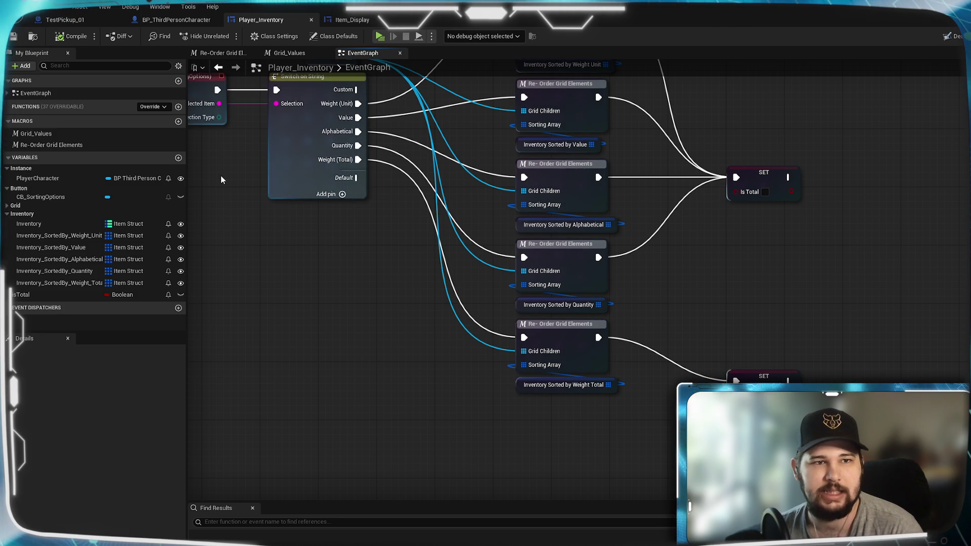
pyautogui.moveTo(339, 235); pyautogui.dragTo(303, 249)
pyautogui.moveTo(730, 101)
pyautogui.mouseDown()
pyautogui.moveTo(740, 536)
pyautogui.moveTo(730, 259)
pyautogui.mouseUp()
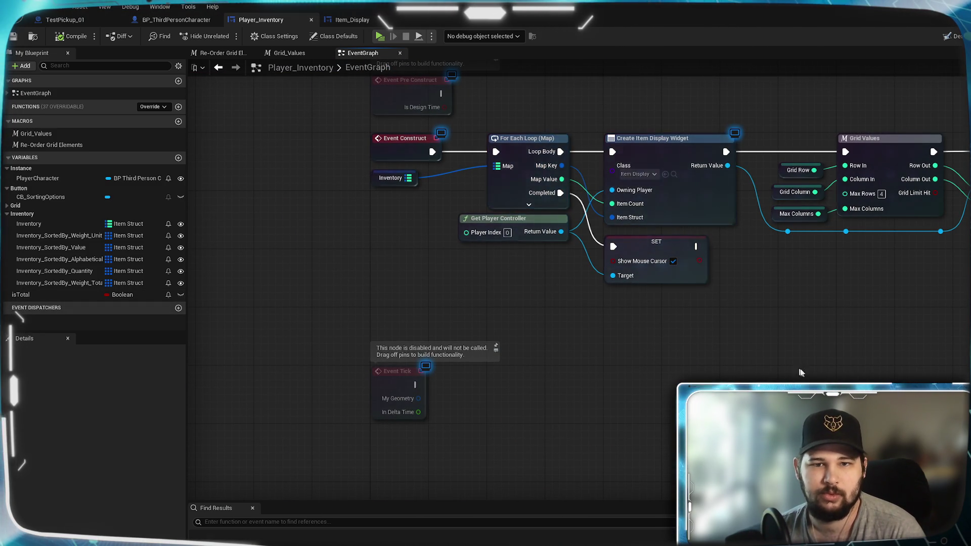
# - Scroll past the Add Child to Uniform Grid logic and open Item_Display's Get Text - Item Weight graph
pyautogui.moveTo(551, 190); pyautogui.dragTo(439, 258)
pyautogui.moveTo(932, 330)
pyautogui.mouseDown()
pyautogui.moveTo(535, 319)
pyautogui.moveTo(873, 329)
pyautogui.moveTo(920, 318)
pyautogui.mouseUp()
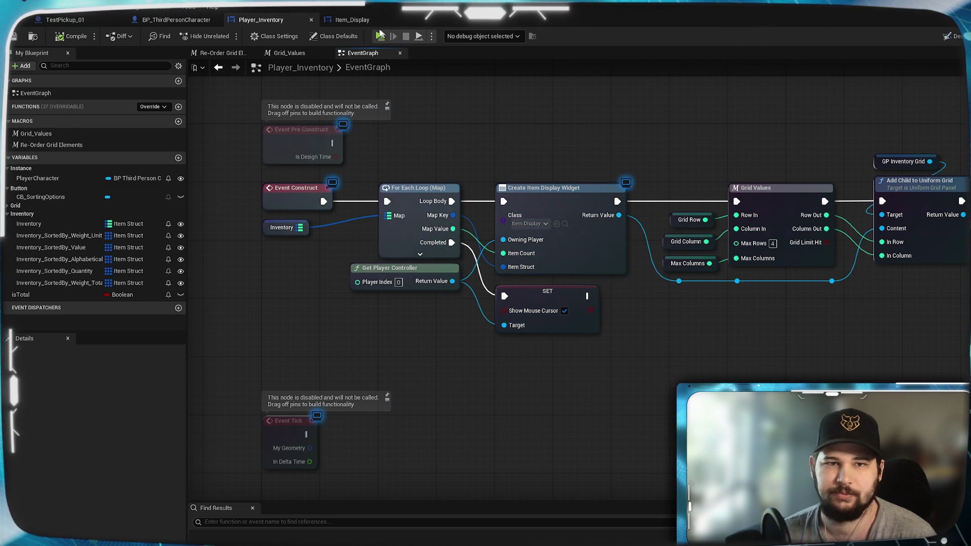
pyautogui.doubleClick(531, 201)
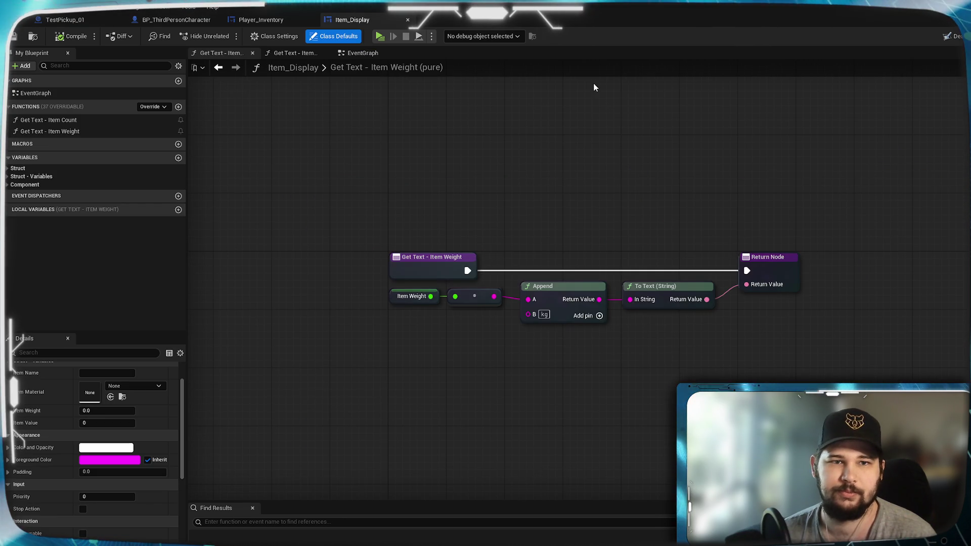
# - Add an Item_Display variable named Inventory_REF of type Player Inventory Object Reference
pyautogui.click(7, 170)
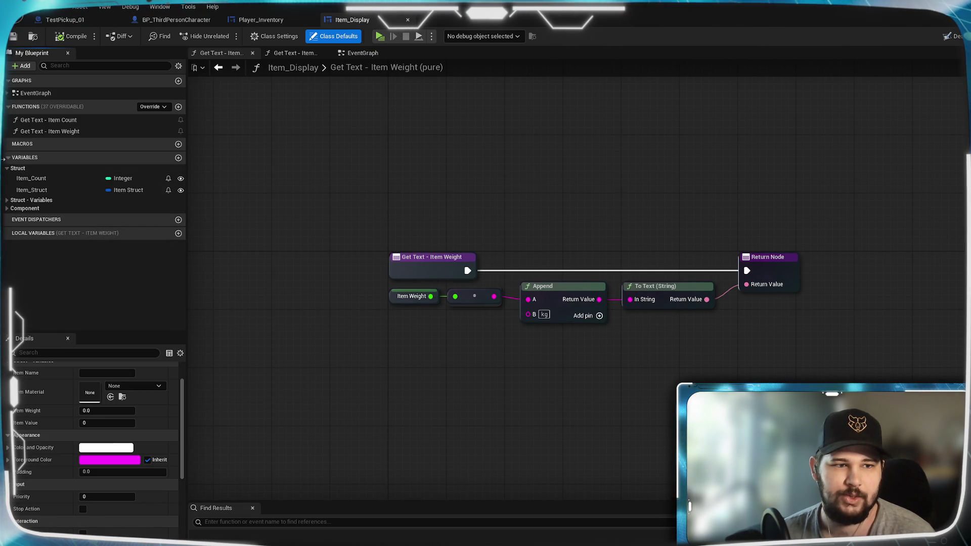
pyautogui.click(7, 170)
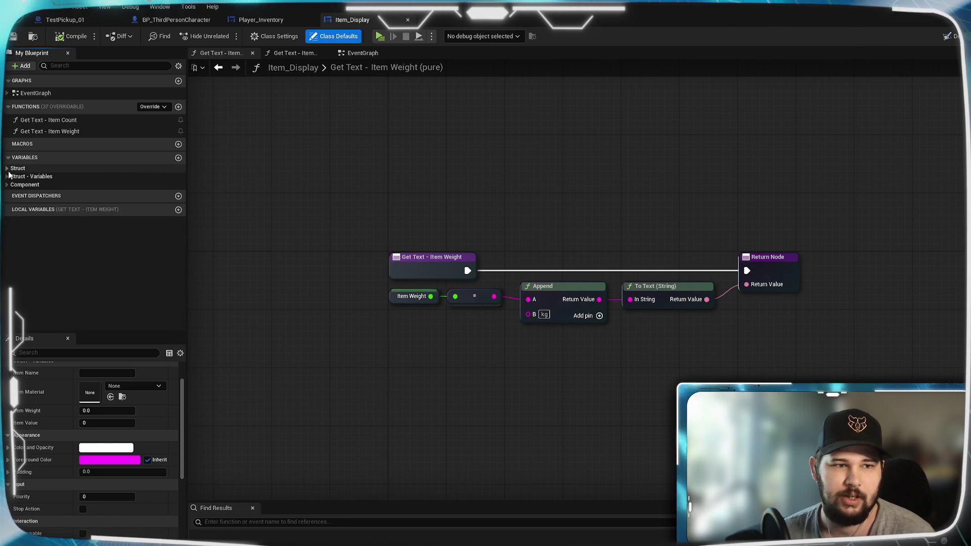
pyautogui.click(178, 157)
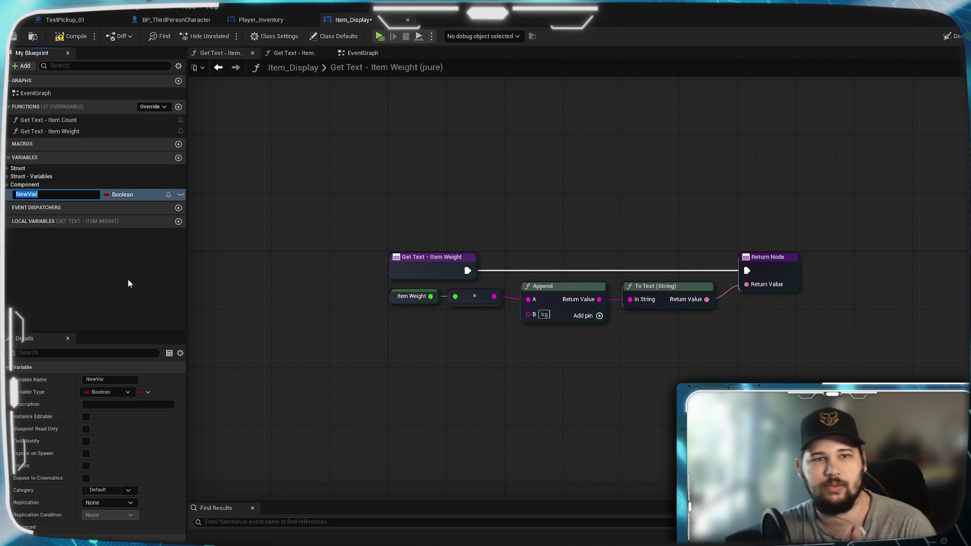
pyautogui.write('Inventory_REF')
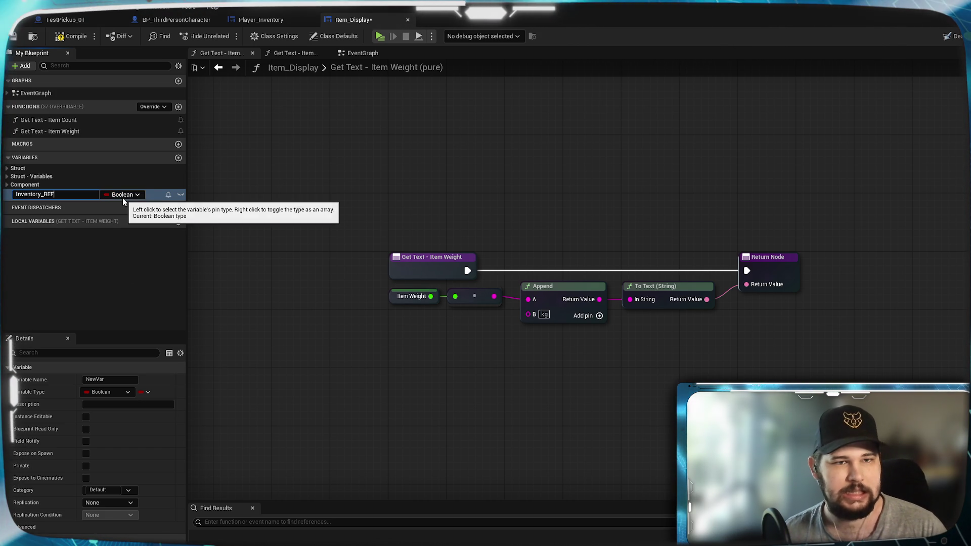
pyautogui.press('Return')
pyautogui.click(139, 194)
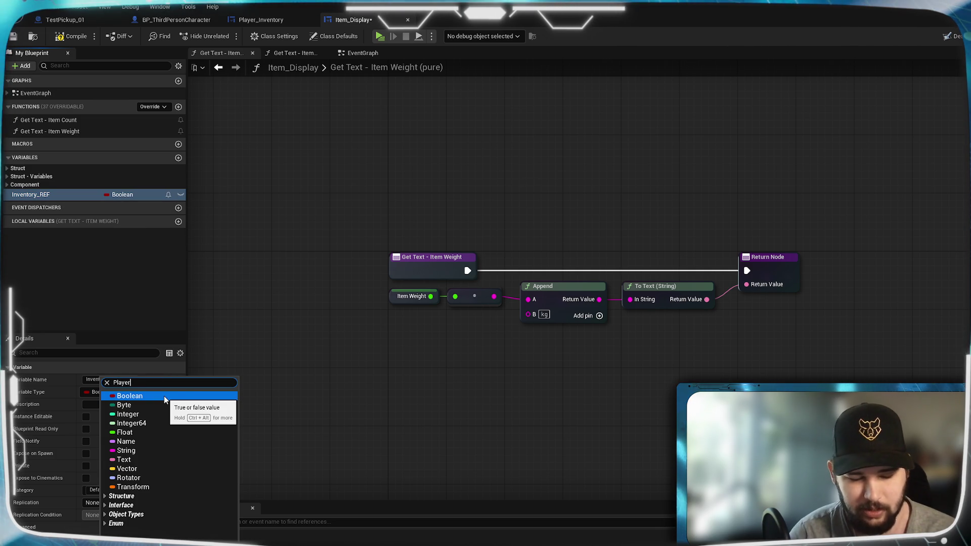
pyautogui.write('Player')
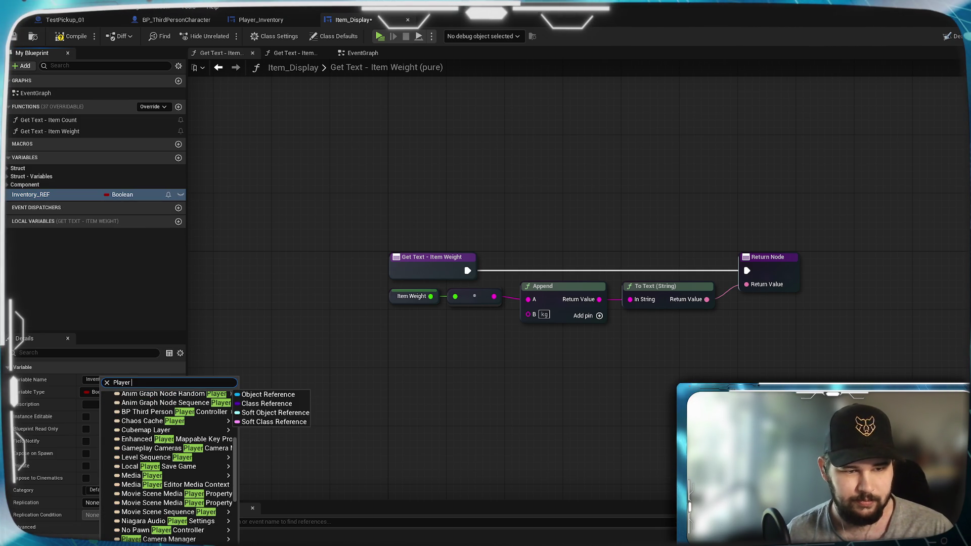
pyautogui.write(' Inventory')
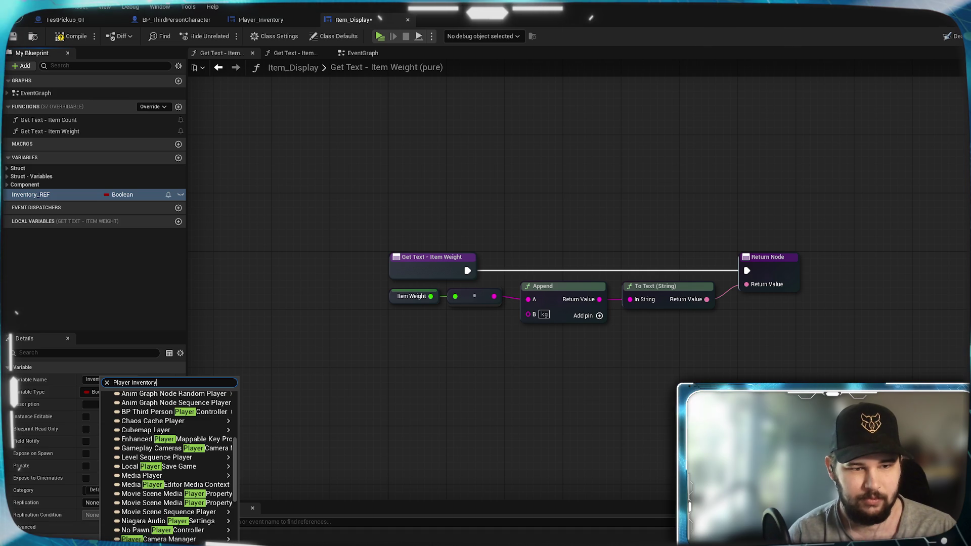
pyautogui.moveTo(234, 405)
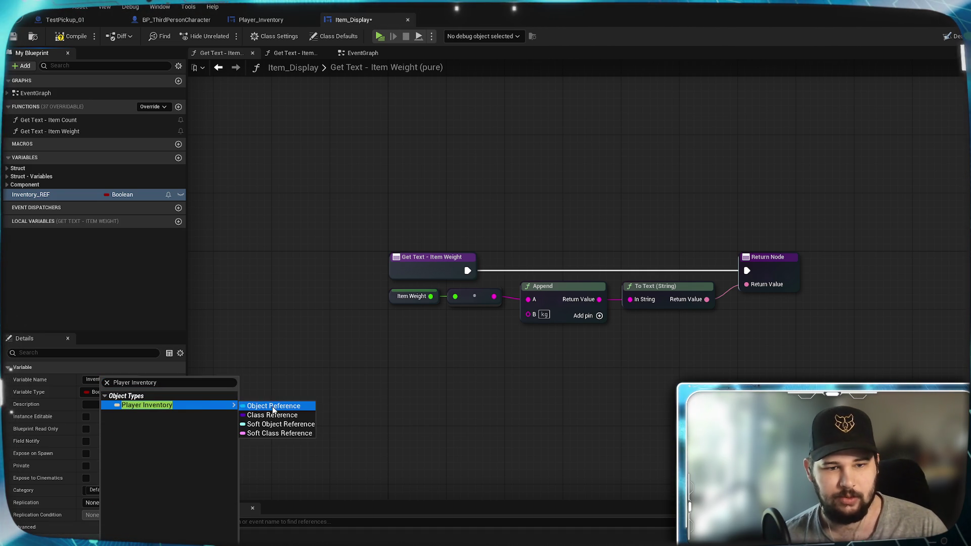
pyautogui.click(272, 404)
# - Compile, then put Inventory_REF in category Instance, instance editable and exposed on spawn
pyautogui.click(70, 36)
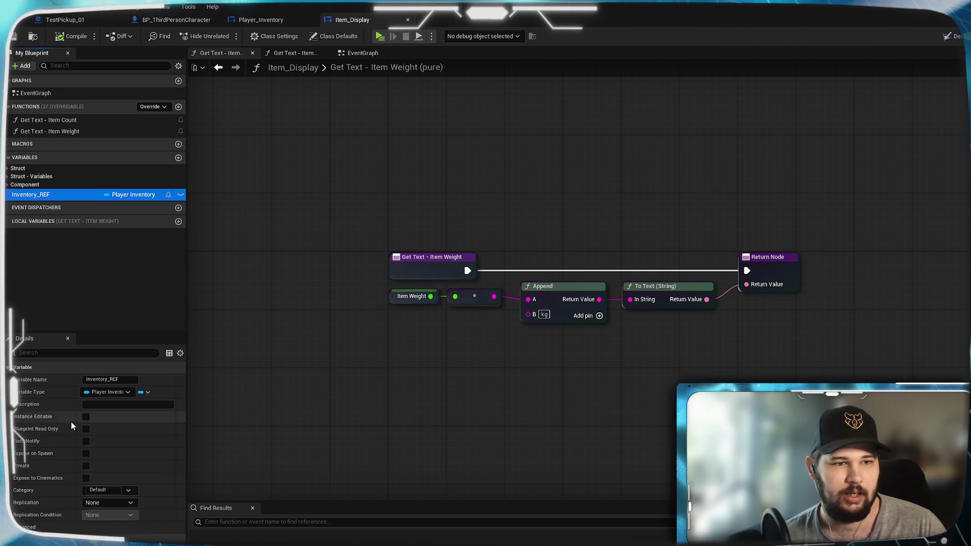
pyautogui.click(98, 490)
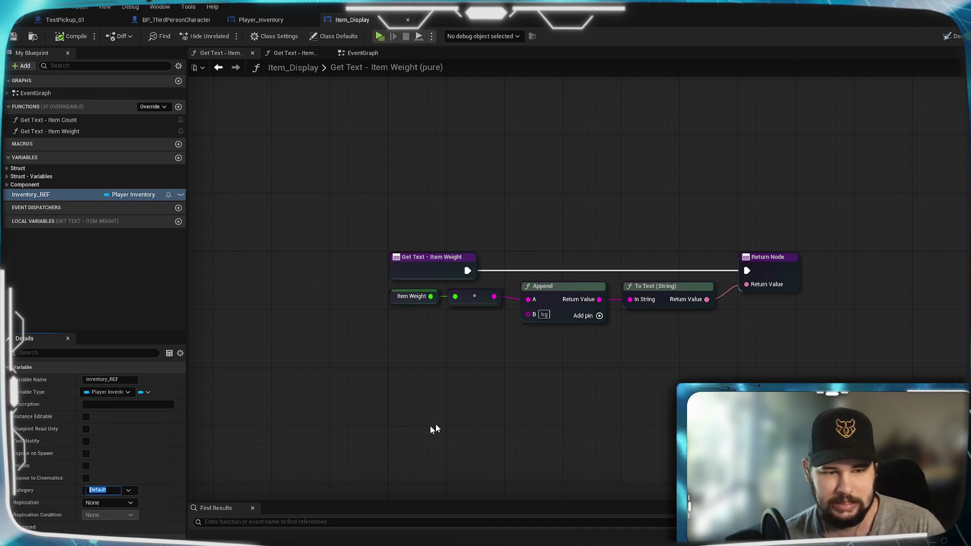
pyautogui.write('Instabnc')
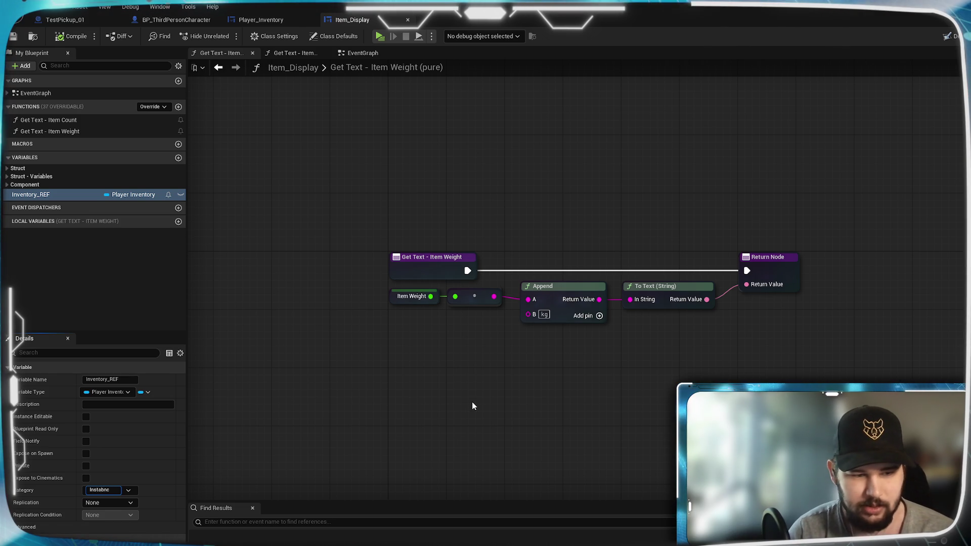
pyautogui.press('BackSpace')
pyautogui.press('BackSpace')
pyautogui.press('BackSpace')
pyautogui.write('nce')
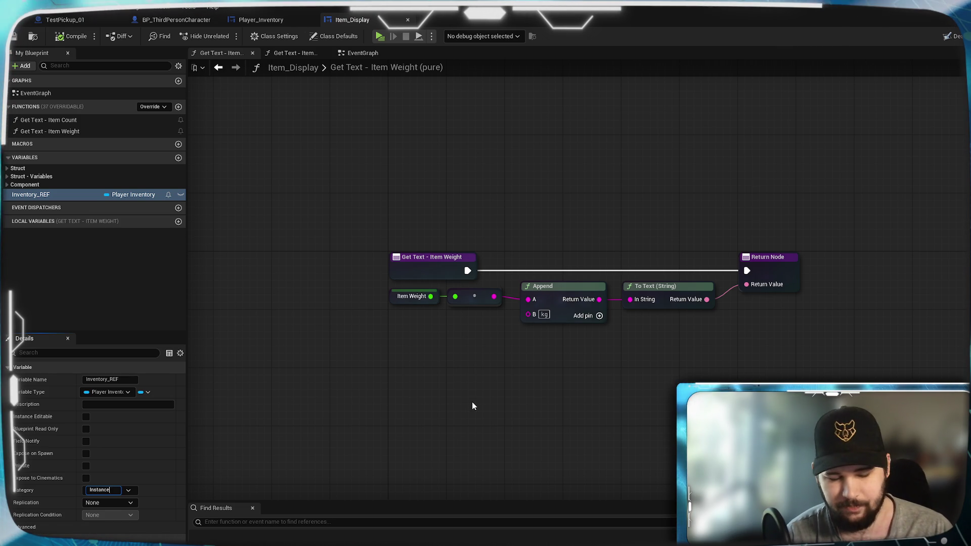
pyautogui.press('Return')
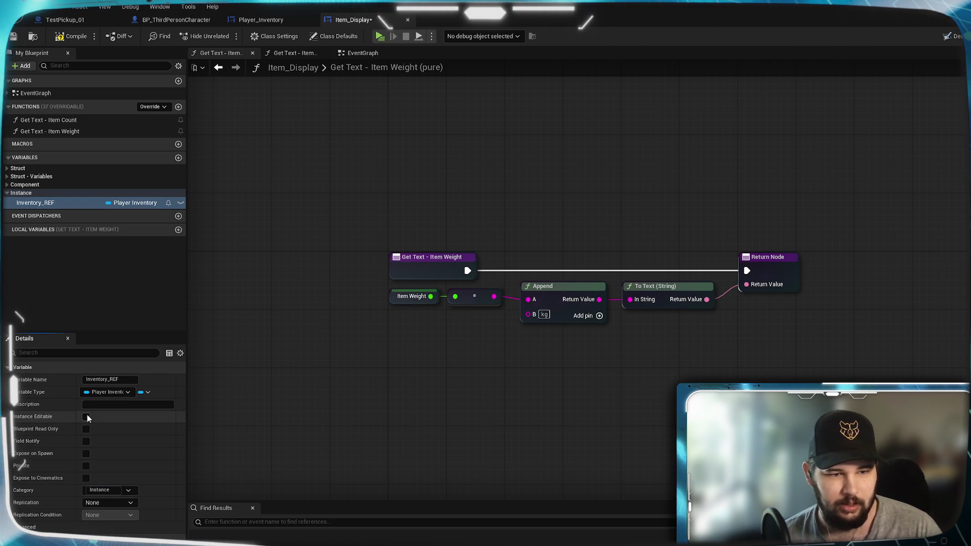
pyautogui.click(86, 416)
pyautogui.click(85, 454)
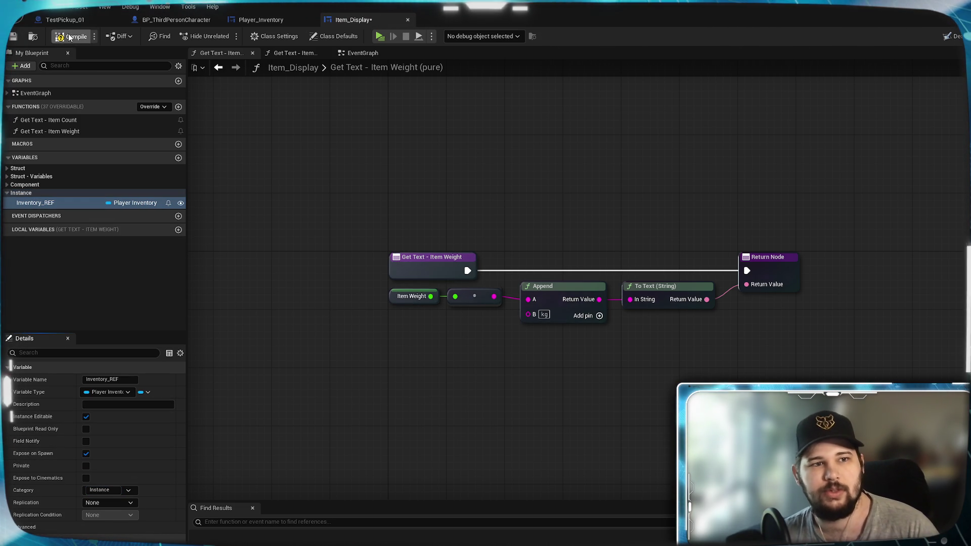
pyautogui.click(261, 19)
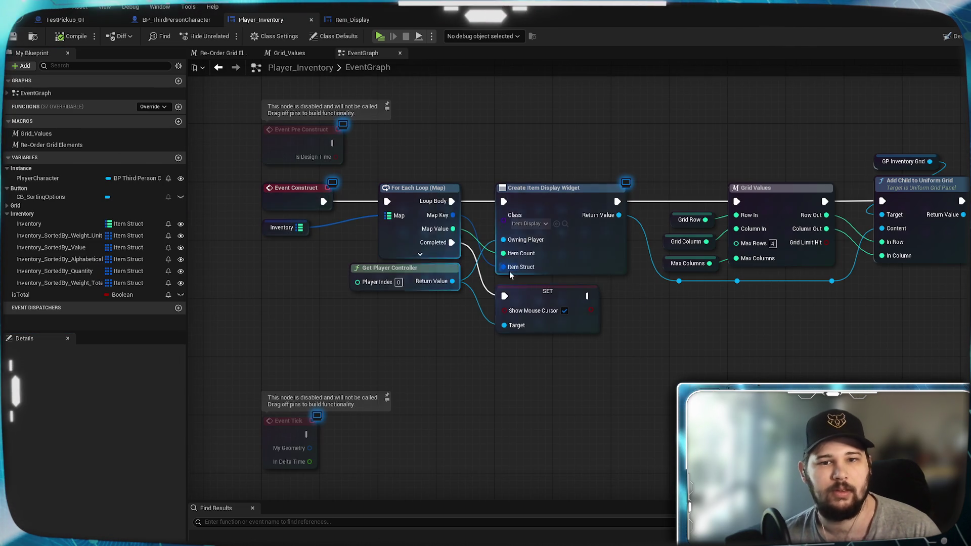
# - Refresh the Create Item Display Widget node so it shows the new Inventory REF pin
pyautogui.rightClick(577, 260)
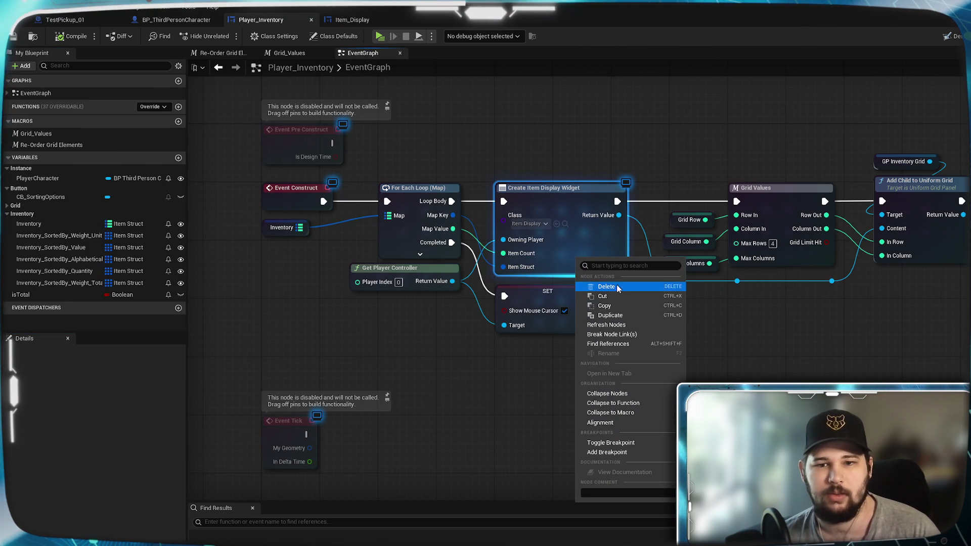
pyautogui.click(607, 325)
pyautogui.moveTo(556, 300); pyautogui.dragTo(557, 322)
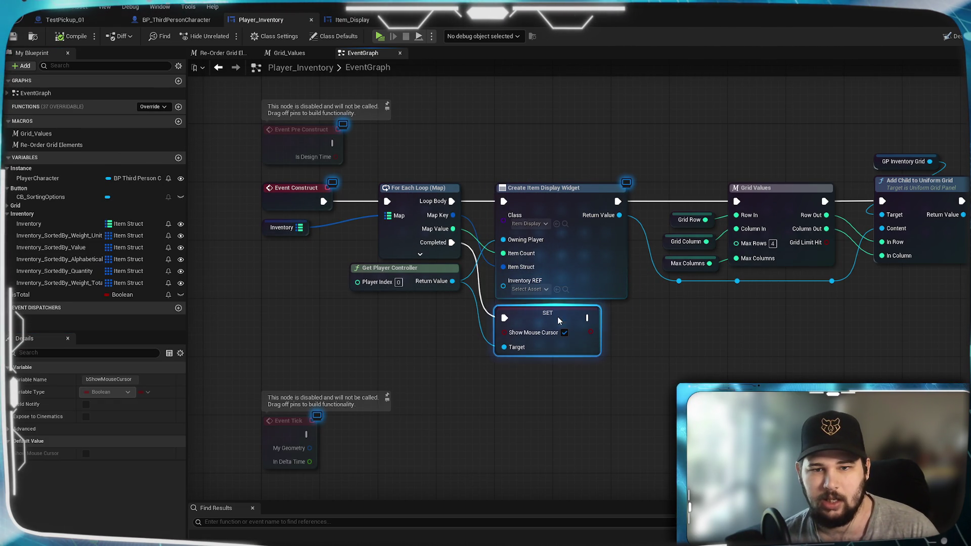
# - Feed a Self reference into the widget's Inventory REF pin and save Player_Inventory
pyautogui.moveTo(503, 286); pyautogui.dragTo(454, 305)
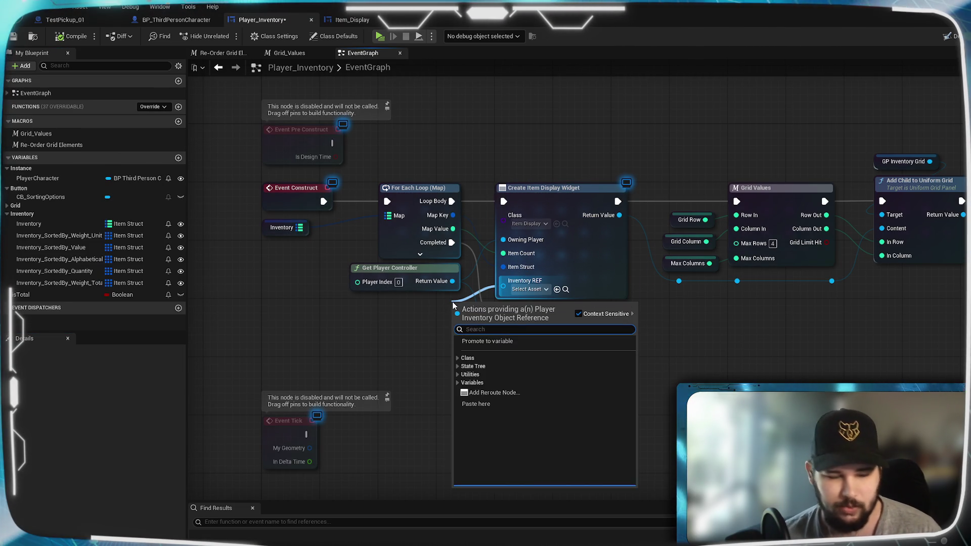
pyautogui.write('self')
pyautogui.press('Return')
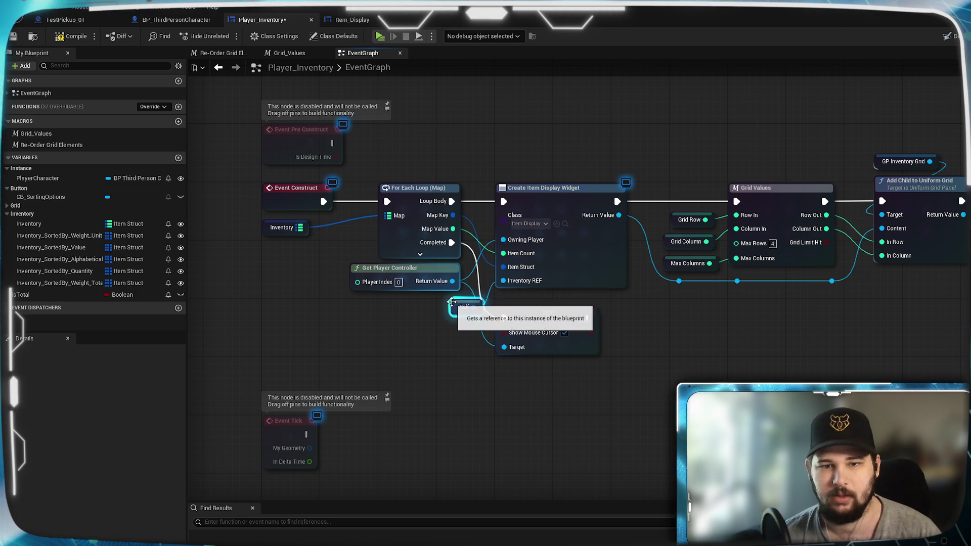
pyautogui.moveTo(450, 311); pyautogui.dragTo(436, 311)
pyautogui.click(438, 329)
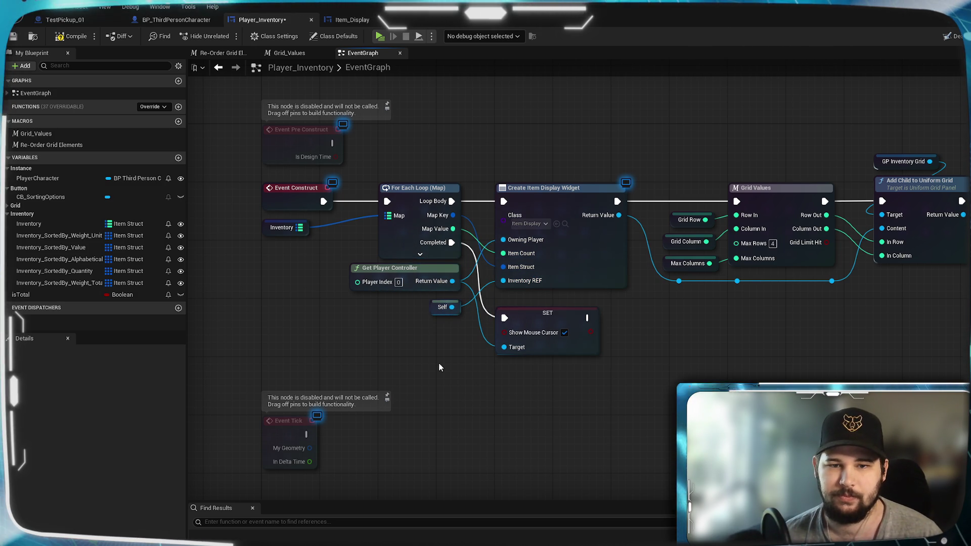
pyautogui.click(14, 38)
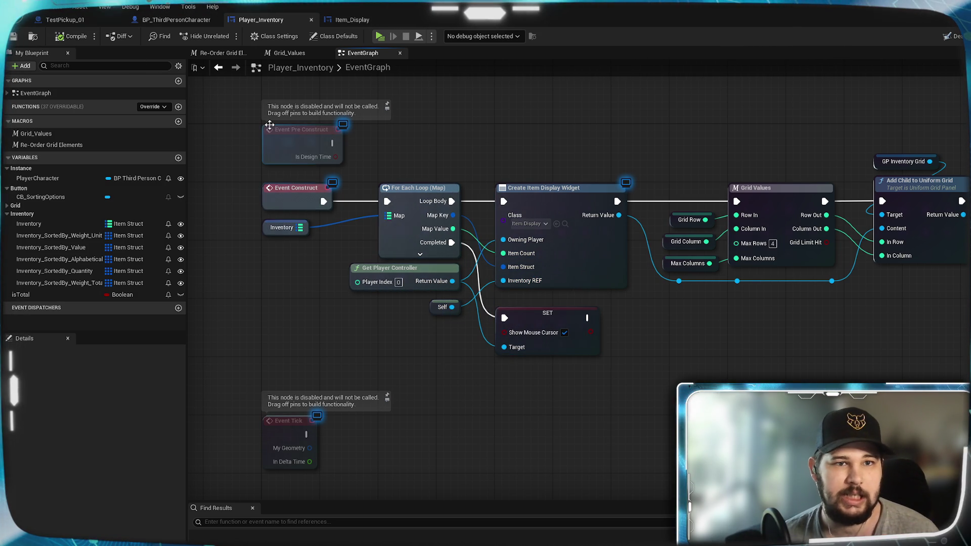
pyautogui.click(352, 19)
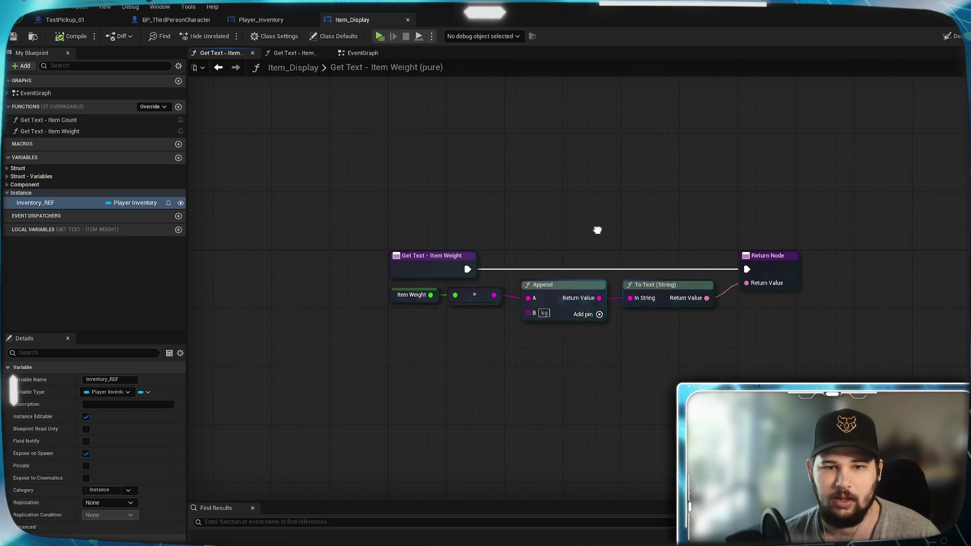
# - Place an Inventory_REF getter in the Item Weight graph and get its Is Total value
pyautogui.moveTo(597, 227); pyautogui.dragTo(574, 183)
pyautogui.click(46, 203)
pyautogui.moveTo(46, 203)
pyautogui.mouseDown()
pyautogui.moveTo(342, 333)
pyautogui.moveTo(379, 339)
pyautogui.mouseUp()
pyautogui.click(338, 360)
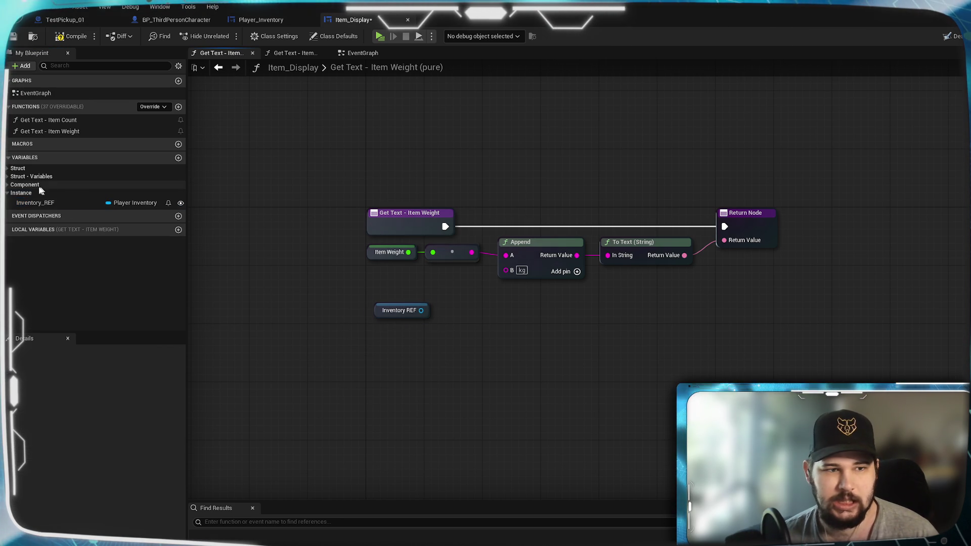
pyautogui.moveTo(17, 173); pyautogui.dragTo(16, 172)
pyautogui.click(414, 315)
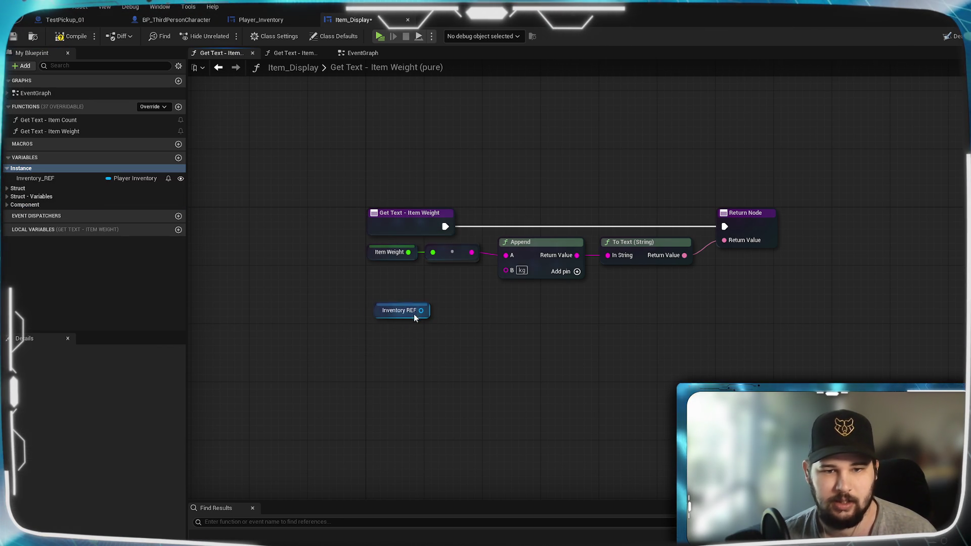
pyautogui.moveTo(421, 310); pyautogui.dragTo(468, 334)
pyautogui.write('get')
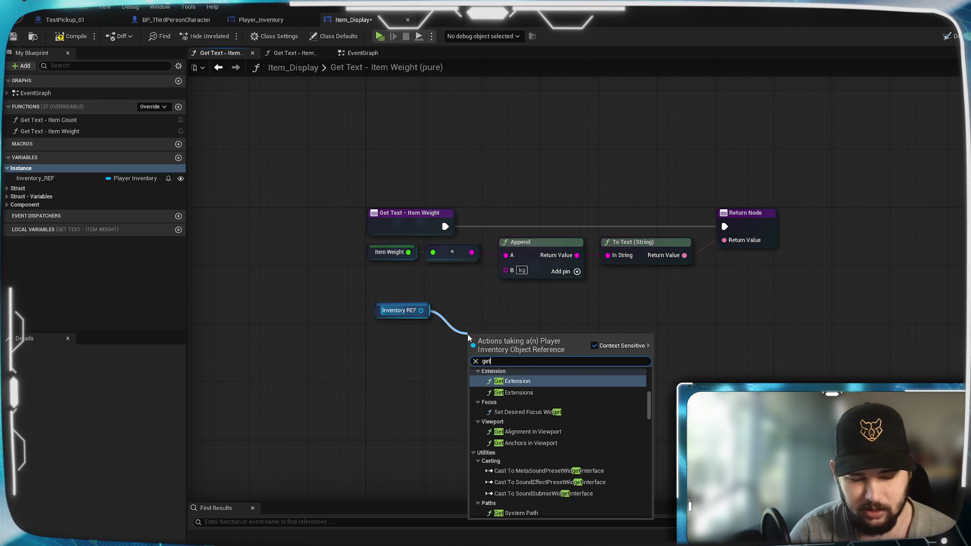
pyautogui.write(' isT')
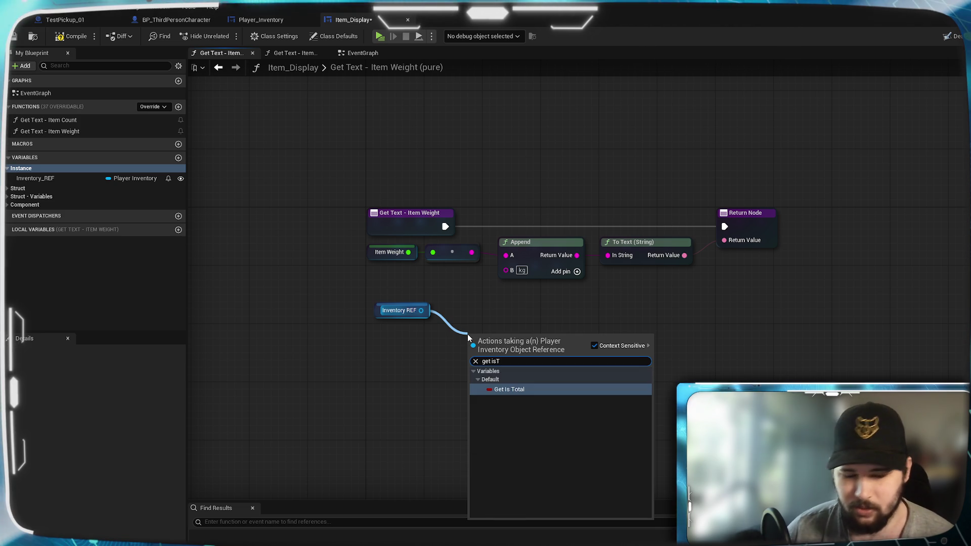
pyautogui.press('Return')
pyautogui.moveTo(497, 338); pyautogui.dragTo(491, 318)
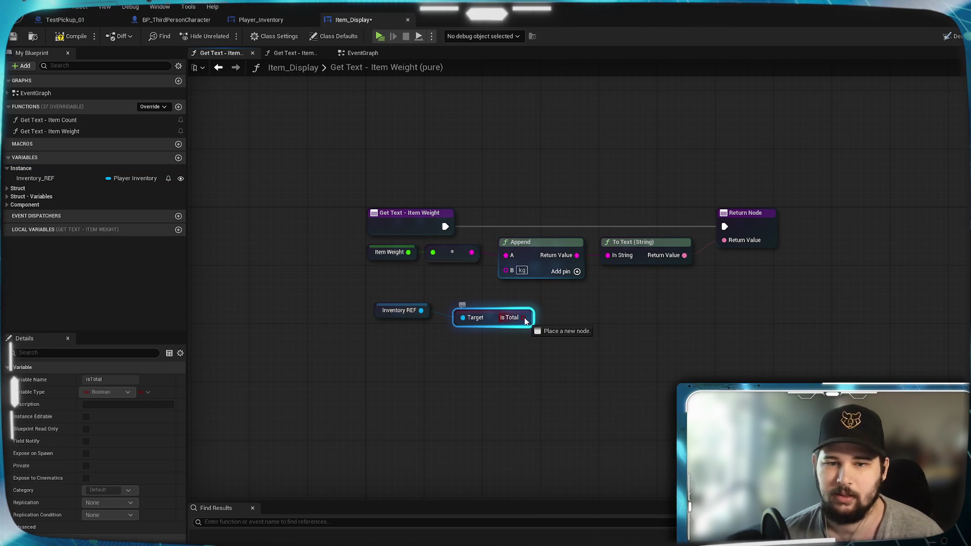
# - Route execution through a Branch on Is Total, False to Return Node, with the getters above it
pyautogui.moveTo(614, 317)
pyautogui.mouseDown()
pyautogui.moveTo(581, 212)
pyautogui.moveTo(568, 205)
pyautogui.mouseUp()
pyautogui.moveTo(445, 227); pyautogui.dragTo(549, 197)
pyautogui.moveTo(611, 211); pyautogui.dragTo(725, 227)
pyautogui.moveTo(526, 324)
pyautogui.mouseDown()
pyautogui.moveTo(679, 300)
pyautogui.moveTo(558, 282)
pyautogui.mouseUp()
pyautogui.click(567, 288)
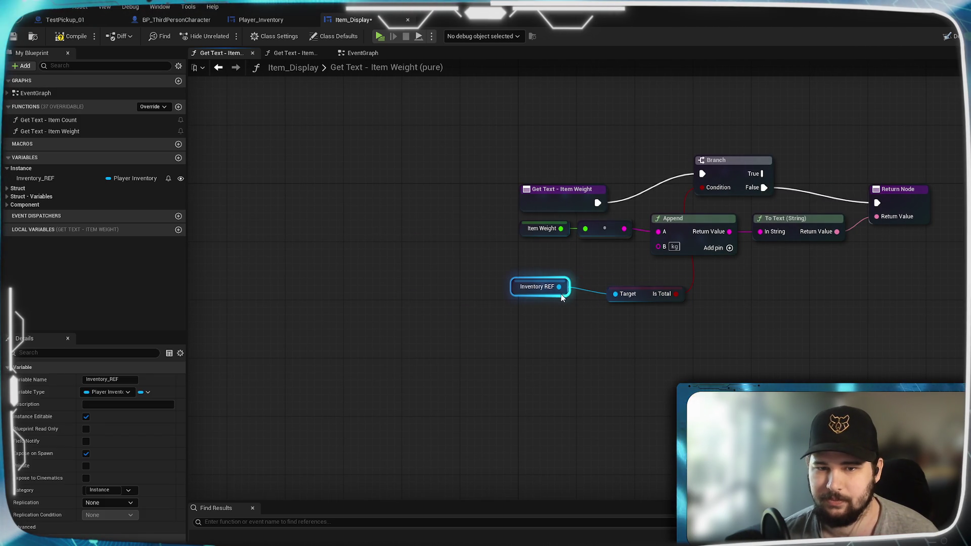
pyautogui.click(596, 322)
pyautogui.moveTo(647, 299); pyautogui.dragTo(618, 293)
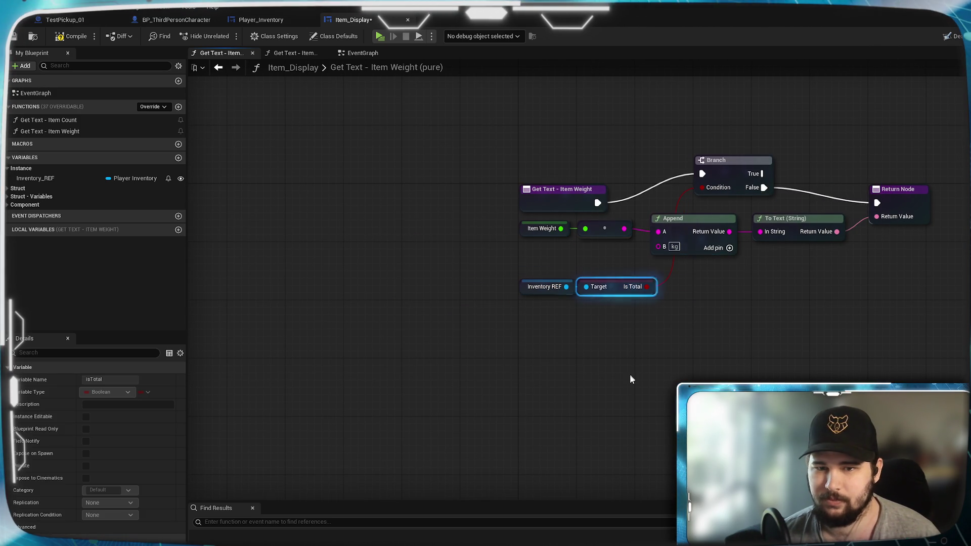
pyautogui.click(765, 314)
pyautogui.moveTo(765, 314)
pyautogui.mouseDown()
pyautogui.moveTo(687, 335)
pyautogui.moveTo(671, 364)
pyautogui.mouseUp()
pyautogui.moveTo(527, 366); pyautogui.dragTo(430, 331)
pyautogui.moveTo(526, 339); pyautogui.dragTo(527, 187)
pyautogui.click(603, 151)
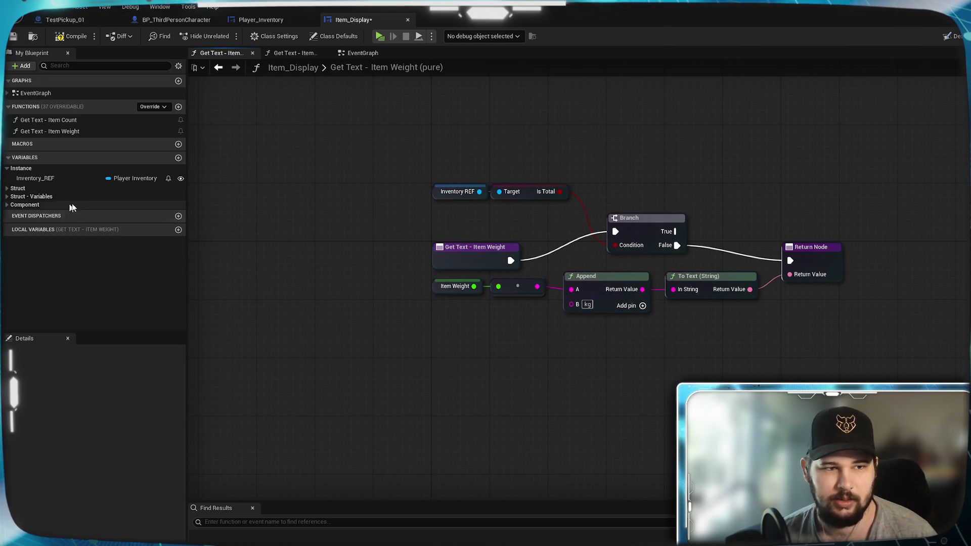
# - Add an Item_Count getter and multiply Item Weight by it
pyautogui.click(18, 188)
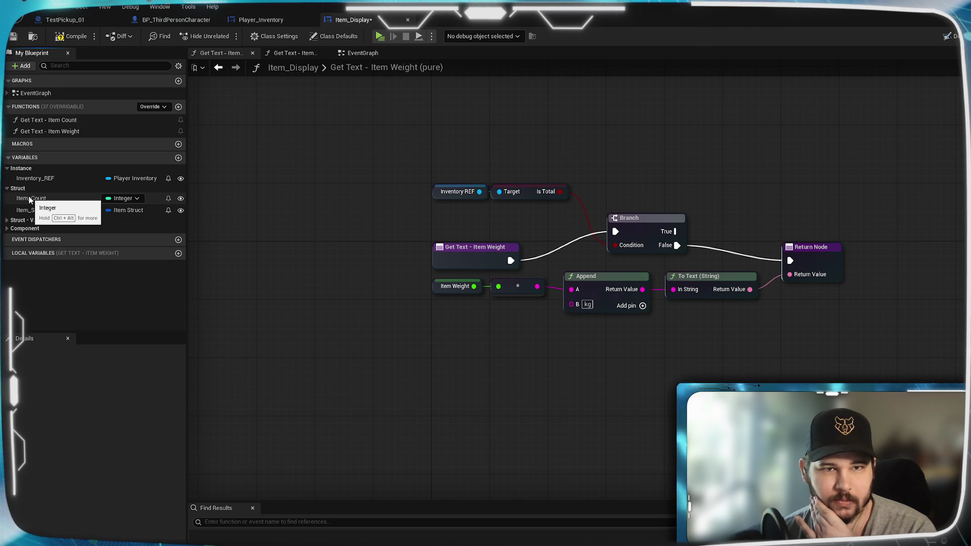
pyautogui.moveTo(29, 199); pyautogui.dragTo(750, 158)
pyautogui.moveTo(650, 214); pyautogui.dragTo(644, 172)
pyautogui.click(666, 178)
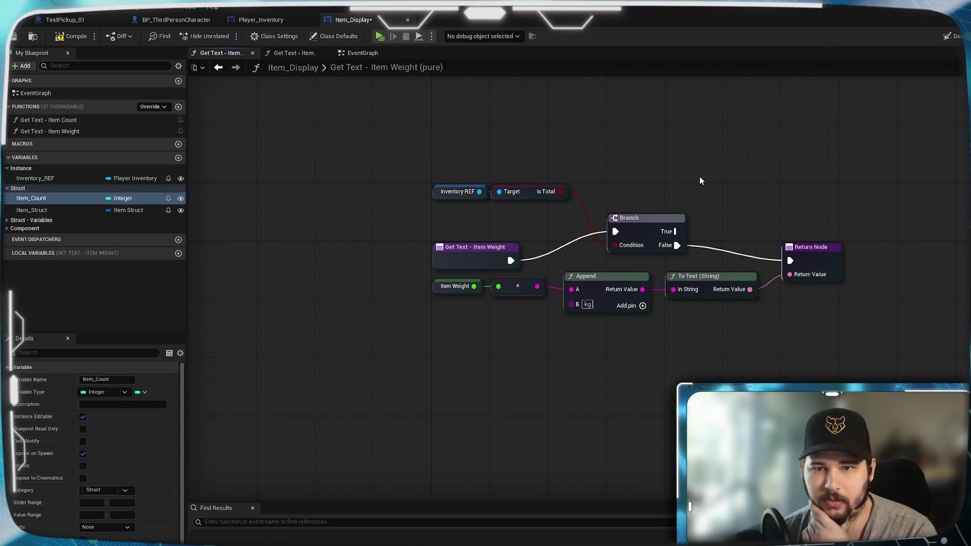
pyautogui.moveTo(473, 286)
pyautogui.mouseDown()
pyautogui.moveTo(678, 163)
pyautogui.moveTo(571, 194)
pyautogui.moveTo(672, 208)
pyautogui.moveTo(672, 193)
pyautogui.moveTo(682, 213)
pyautogui.mouseUp()
pyautogui.press('Escape')
pyautogui.moveTo(665, 169); pyautogui.dragTo(621, 191)
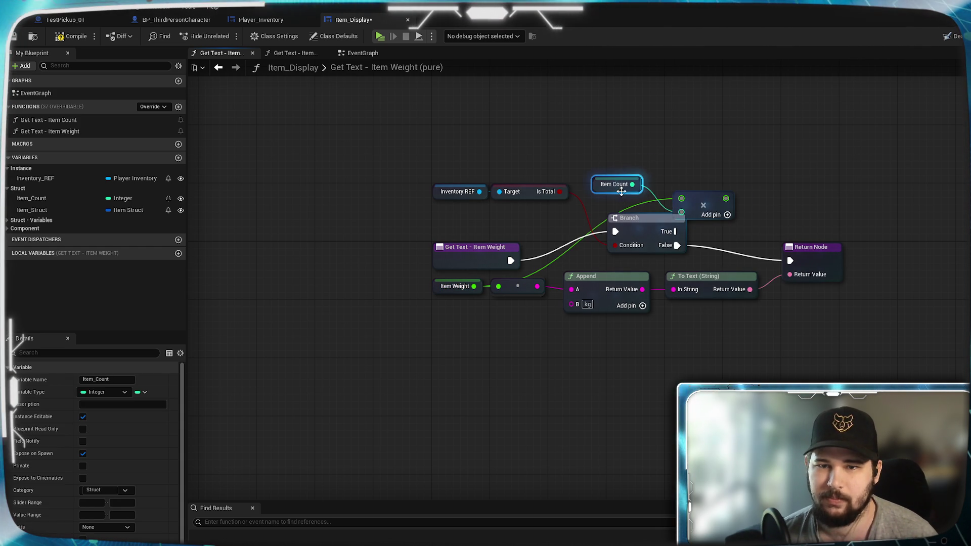
pyautogui.keyDown('ctrl'); pyautogui.click(709, 192); pyautogui.keyUp('ctrl')
pyautogui.moveTo(709, 193); pyautogui.dragTo(695, 156)
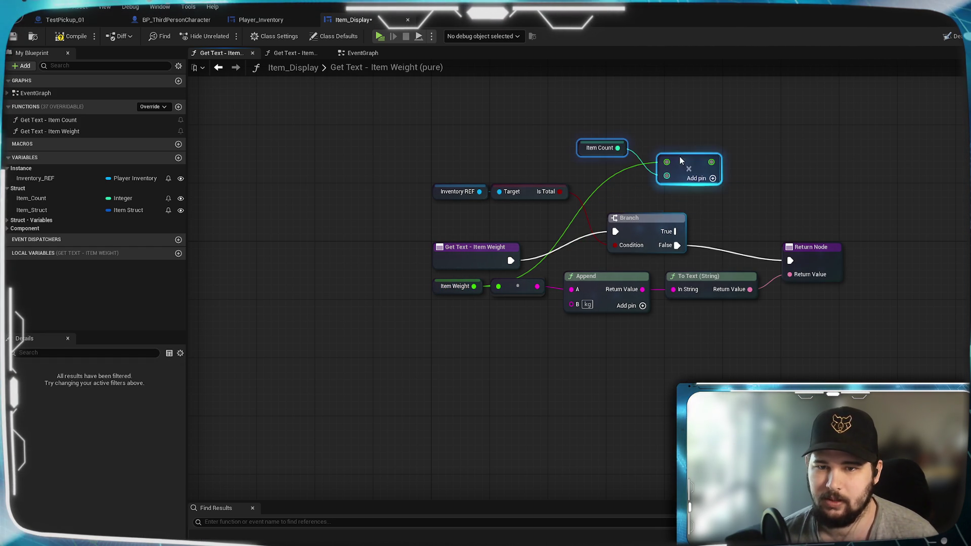
# - Duplicate the Append/To Text/Return chain for the product, wire Branch True to it, and play-test
pyautogui.moveTo(900, 347); pyautogui.dragTo(626, 266)
pyautogui.moveTo(838, 347); pyautogui.dragTo(541, 256)
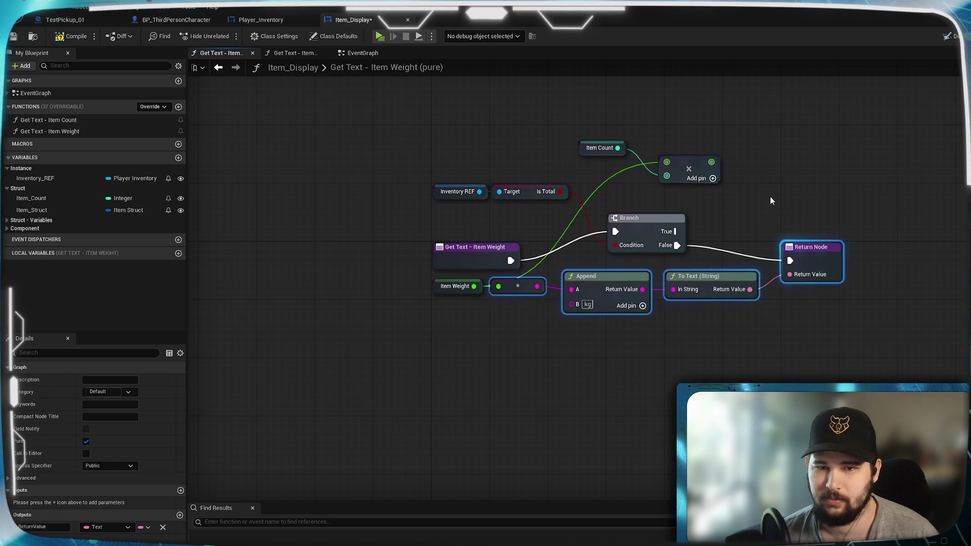
pyautogui.moveTo(770, 196); pyautogui.dragTo(633, 260)
pyautogui.hotkey('ctrl', 'c')
pyautogui.hotkey('ctrl', 'v')
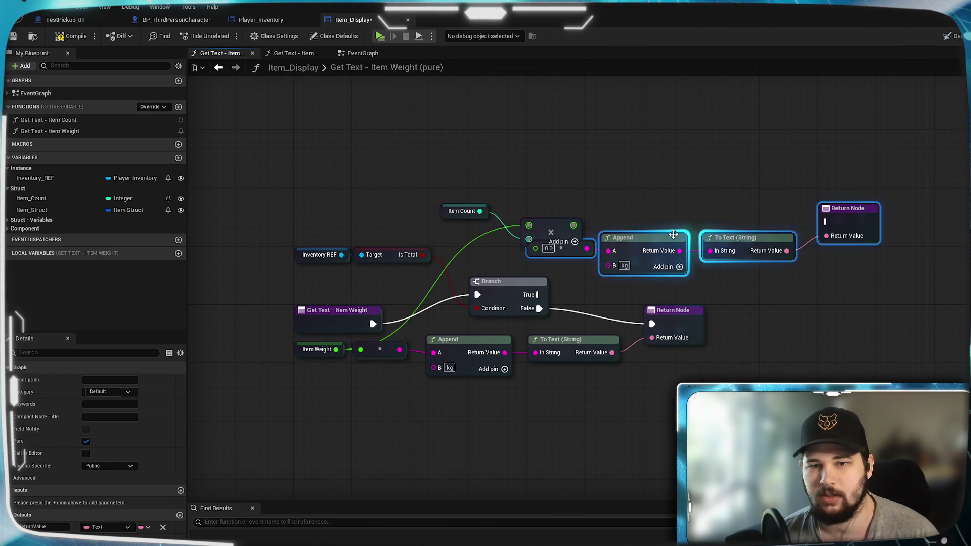
pyautogui.moveTo(691, 246); pyautogui.dragTo(713, 254)
pyautogui.click(693, 192)
pyautogui.moveTo(574, 226); pyautogui.dragTo(586, 262)
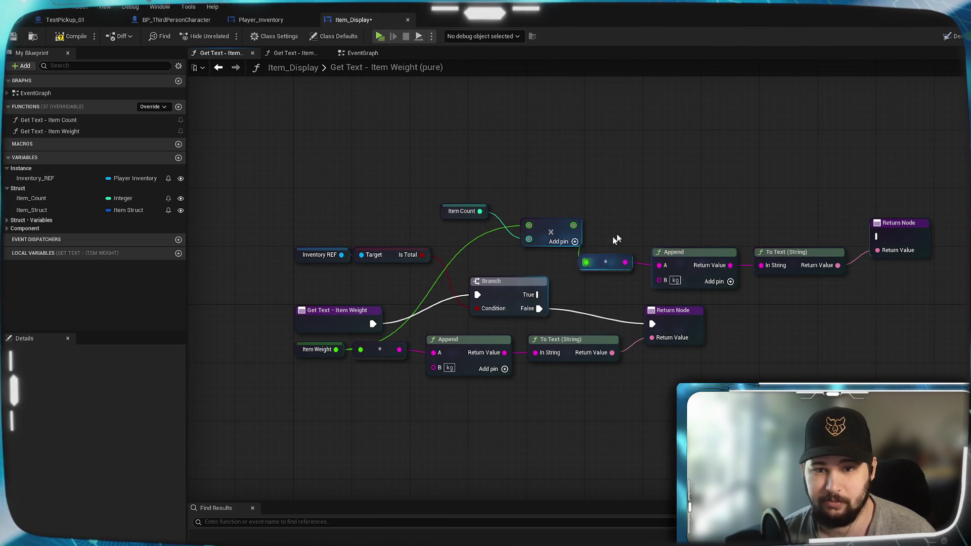
pyautogui.moveTo(538, 294); pyautogui.dragTo(878, 236)
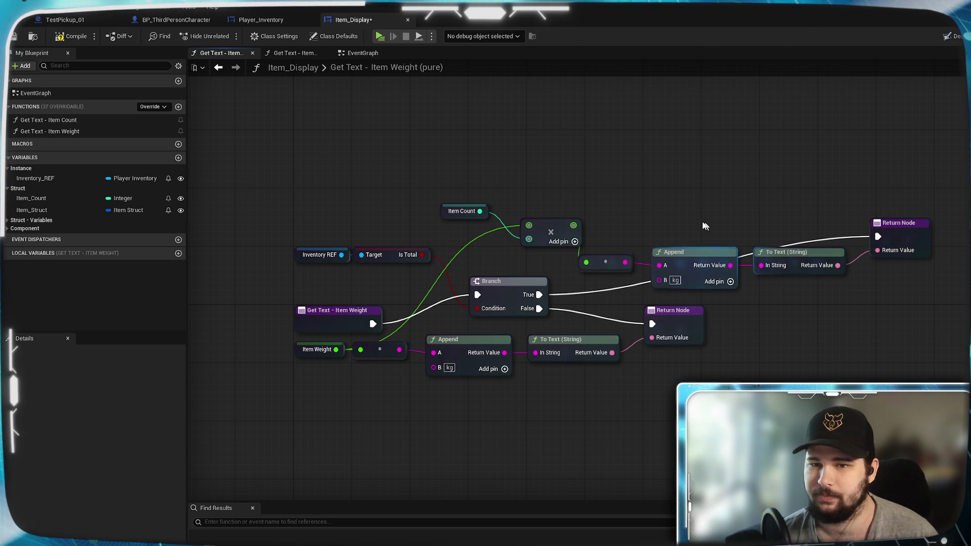
pyautogui.moveTo(809, 274); pyautogui.dragTo(876, 220)
pyautogui.hotkey('alt', 'p')
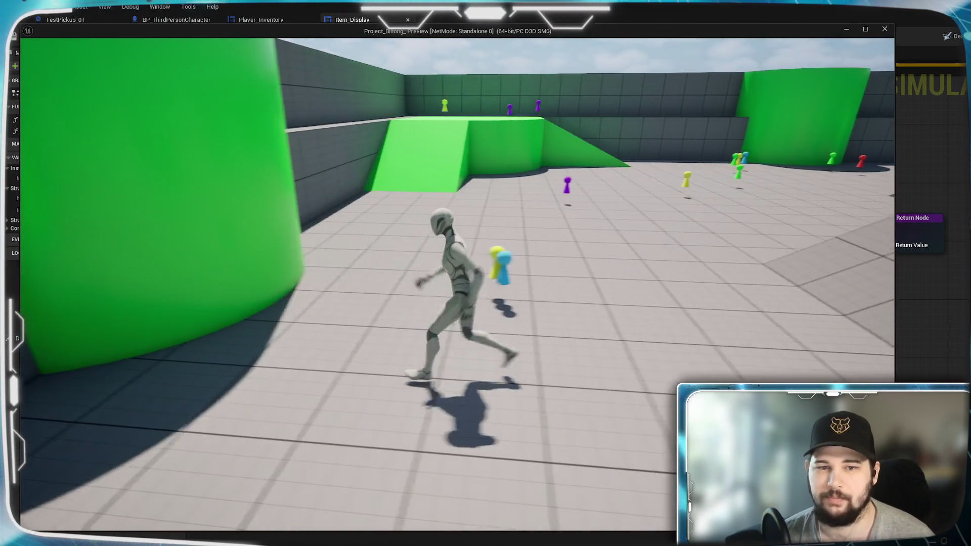
# - Toggle the inventory panel with the I key to show the 25 collected item stacks
pyautogui.press('i')
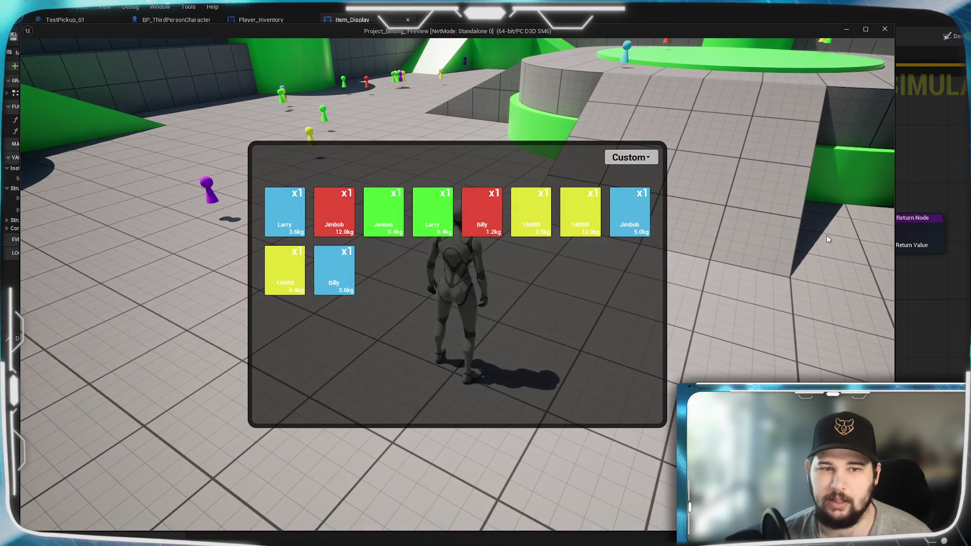
pyautogui.press('i')
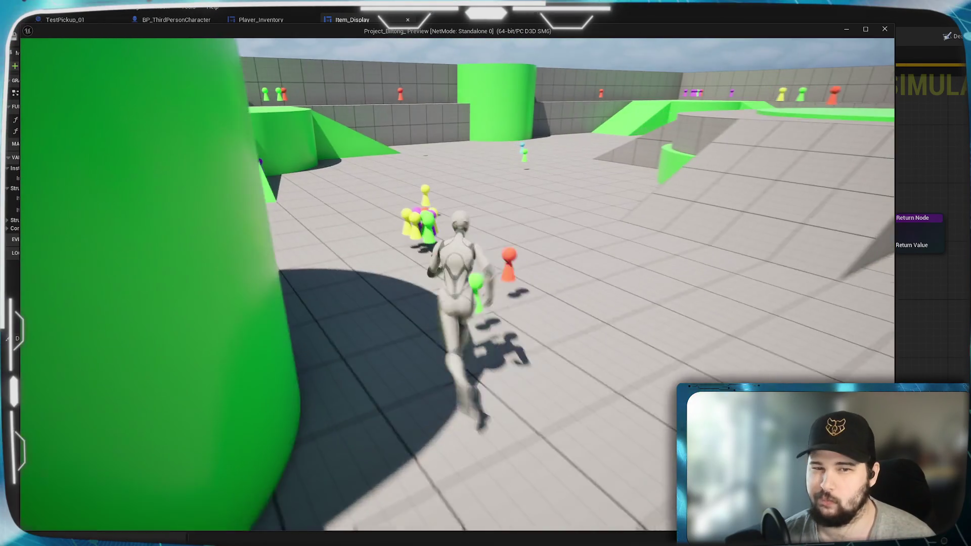
pyautogui.press('i')
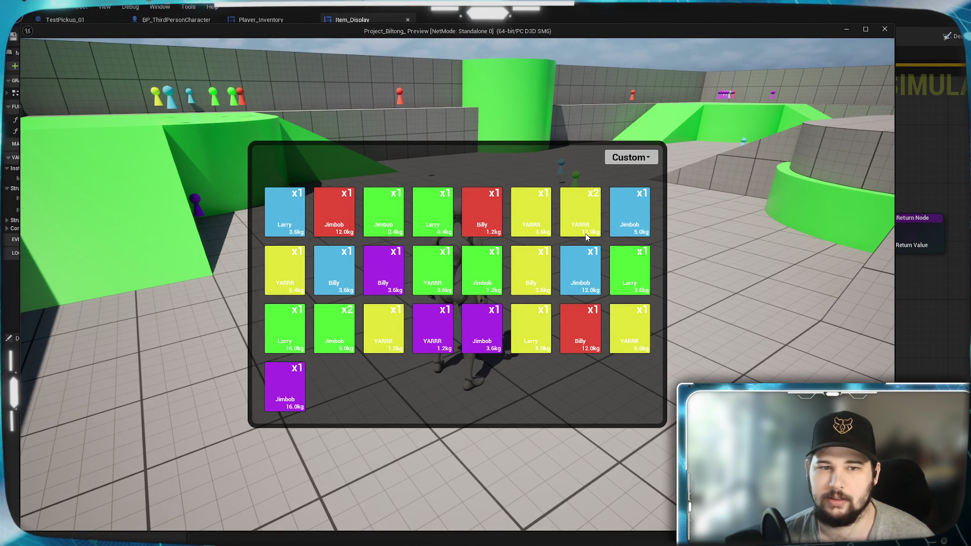
# - Sort the grid by Weight (Unit), Value, Alphabetical, Quantity, then Weight (Total), and stop the play-test
pyautogui.click(633, 160)
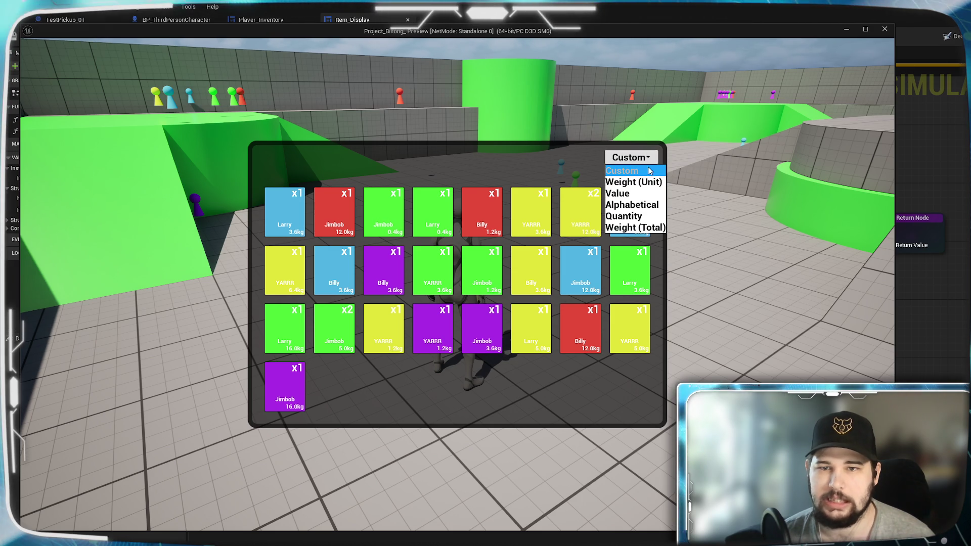
pyautogui.click(658, 184)
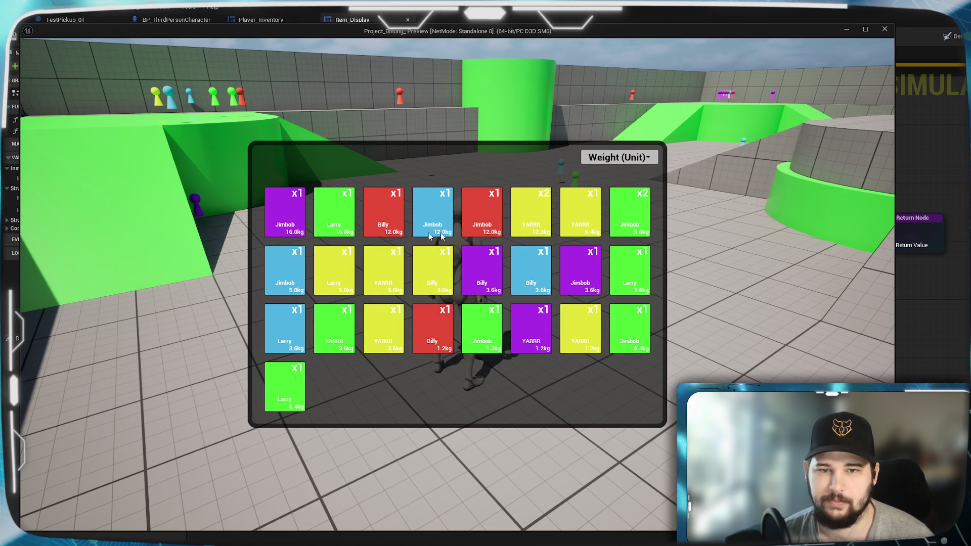
pyautogui.click(642, 155)
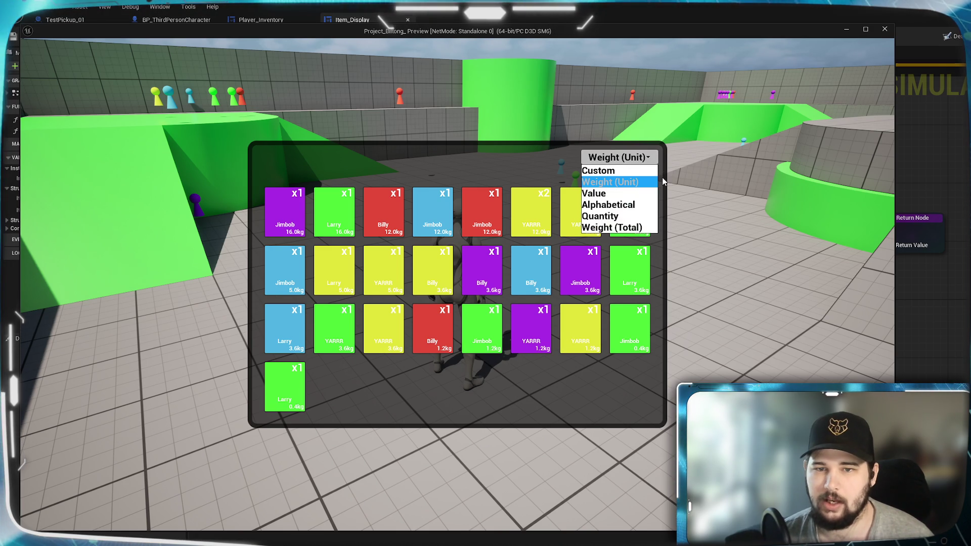
pyautogui.click(635, 194)
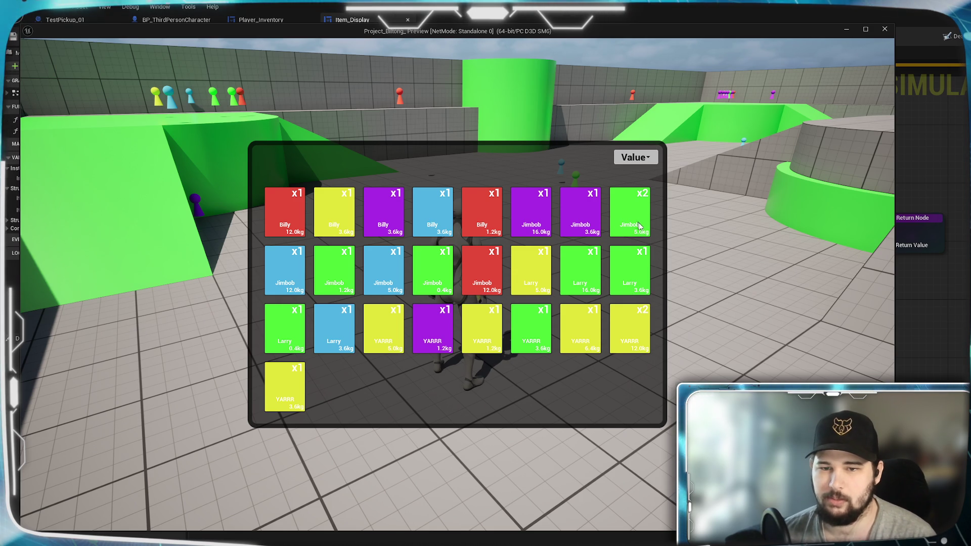
pyautogui.click(644, 161)
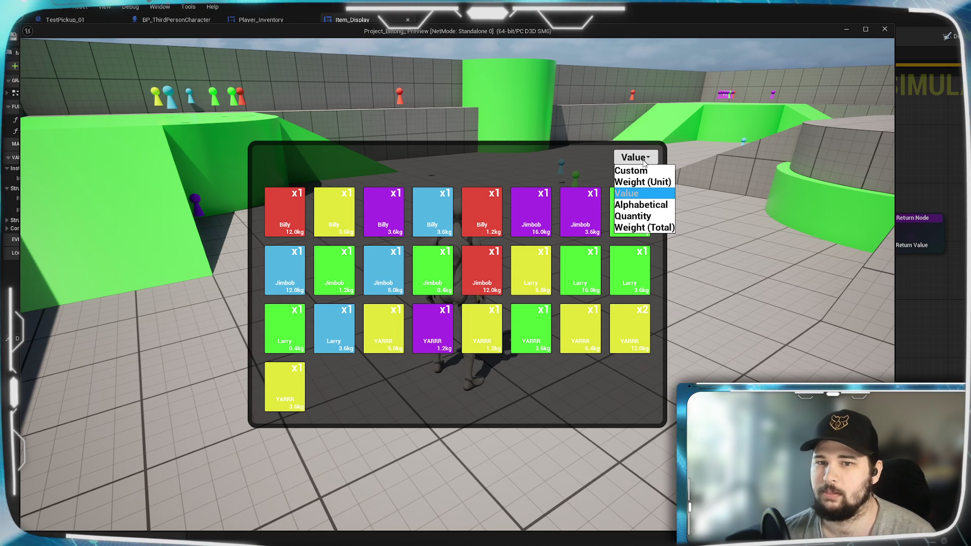
pyautogui.click(646, 205)
pyautogui.click(652, 156)
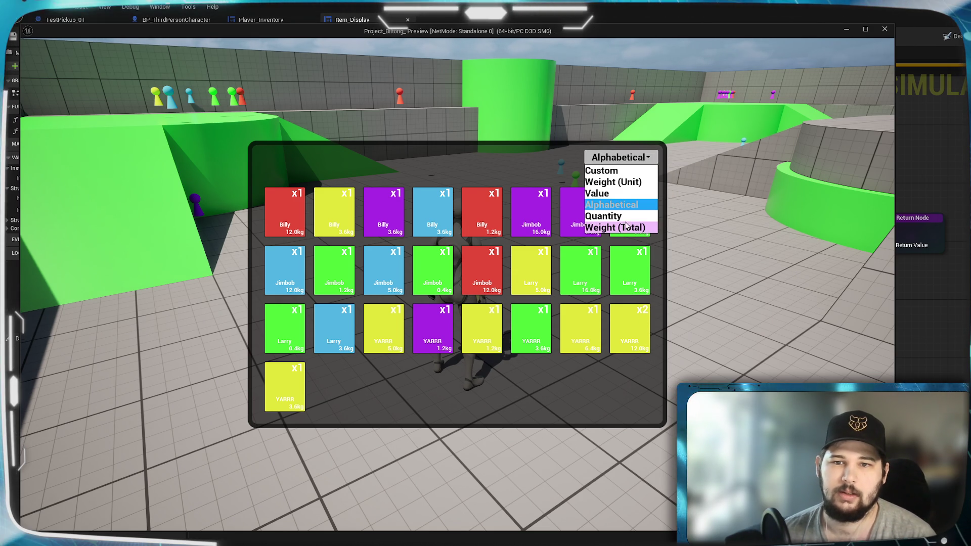
pyautogui.click(653, 216)
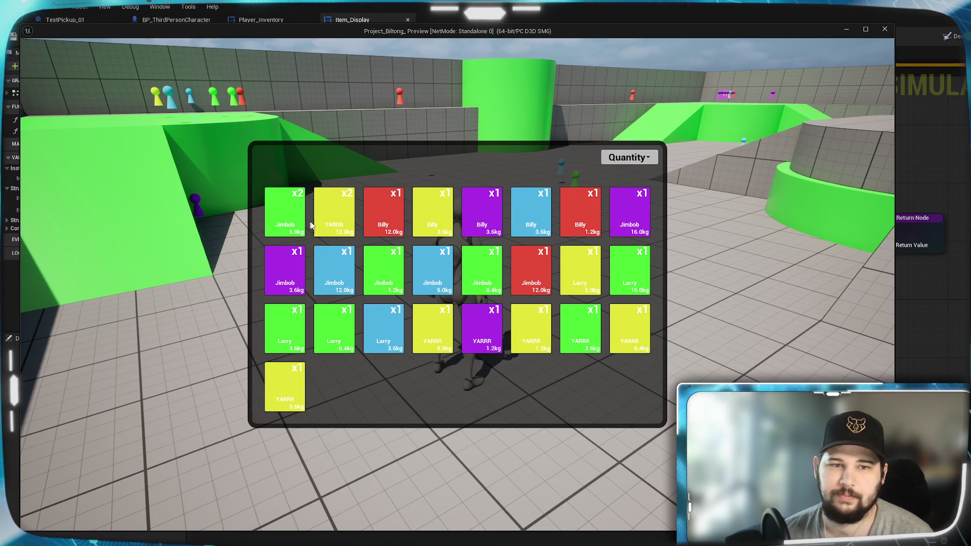
pyautogui.click(646, 157)
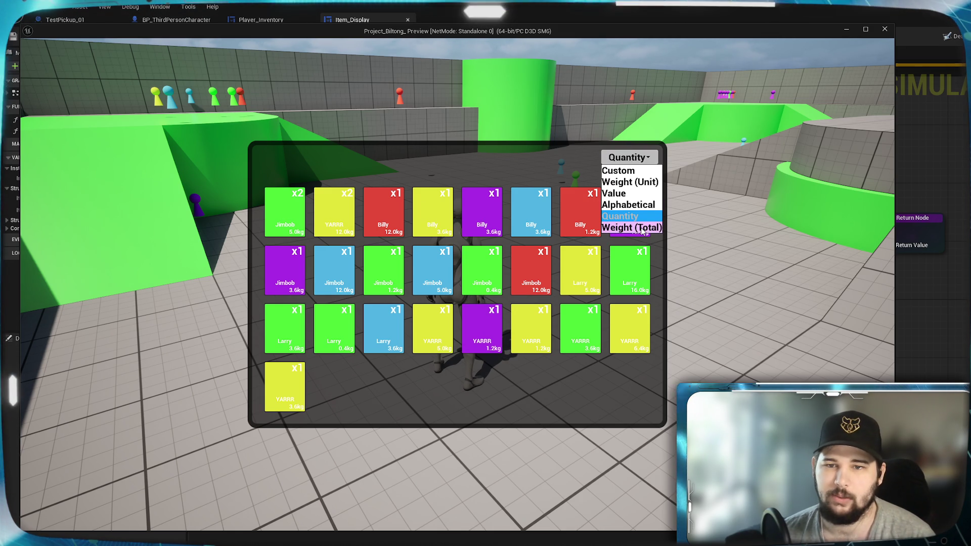
pyautogui.click(642, 228)
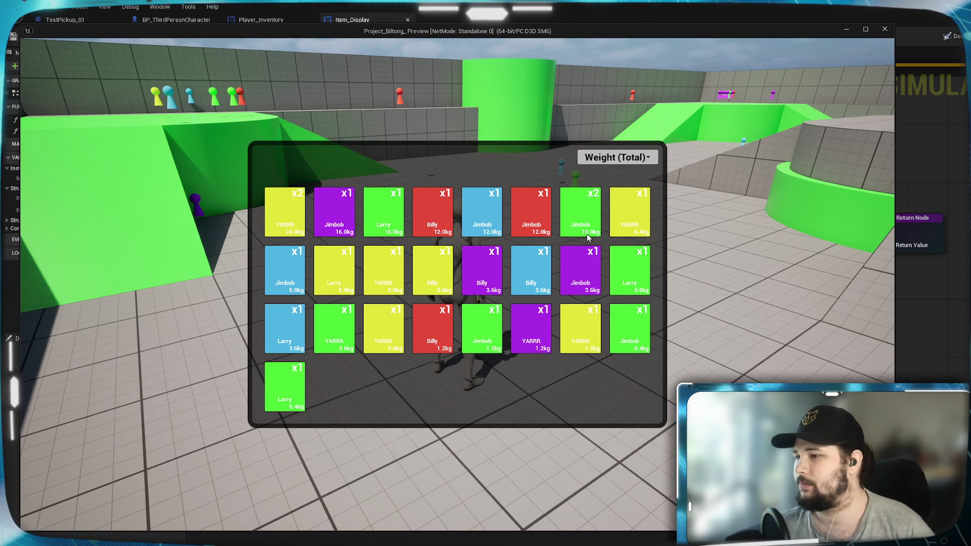
pyautogui.press('Escape')
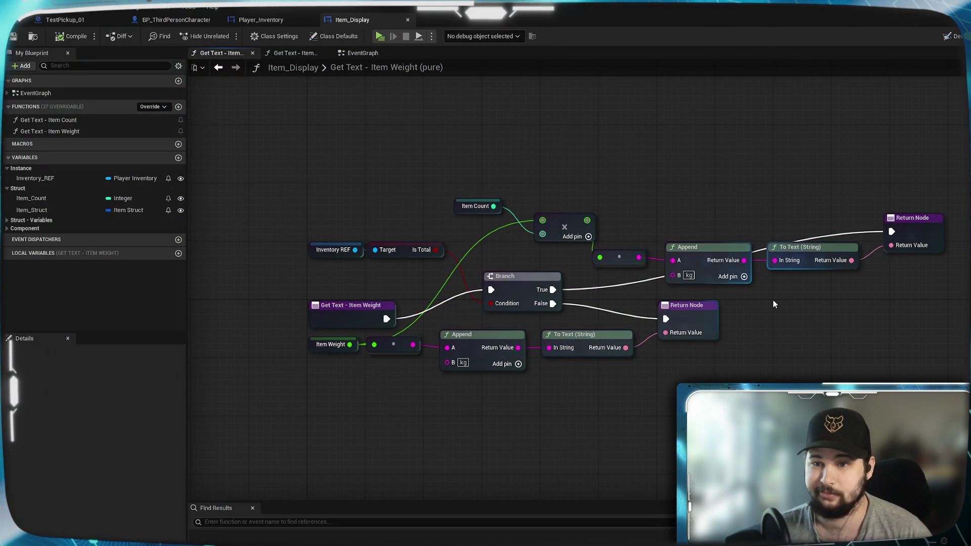
# - Move the Item Weight output chain and the Branch node lower in the graph
pyautogui.moveTo(559, 274)
pyautogui.mouseDown()
pyautogui.moveTo(749, 251)
pyautogui.moveTo(630, 284)
pyautogui.mouseUp()
pyautogui.moveTo(354, 243)
pyautogui.mouseDown()
pyautogui.moveTo(629, 319)
pyautogui.moveTo(648, 312)
pyautogui.mouseUp()
pyautogui.moveTo(742, 250); pyautogui.dragTo(799, 340)
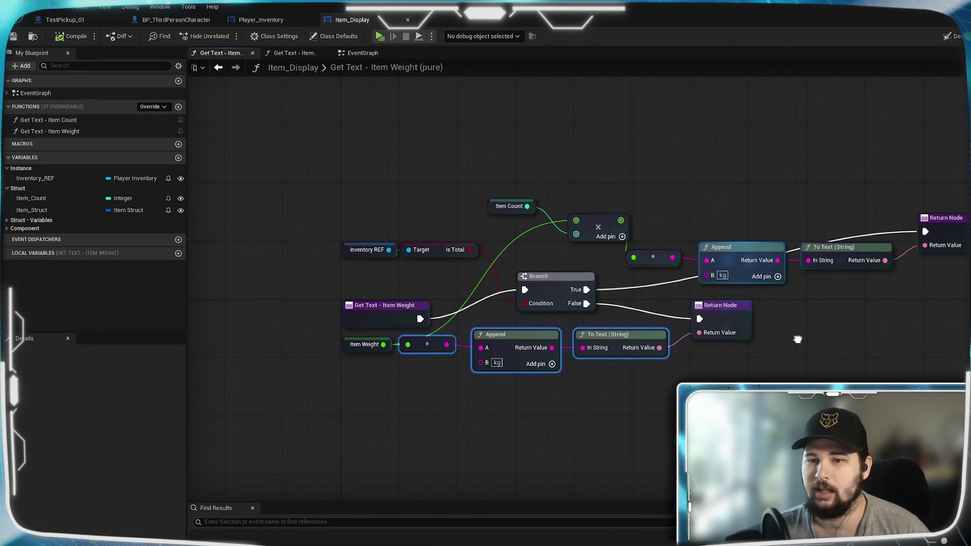
pyautogui.moveTo(402, 281)
pyautogui.mouseDown()
pyautogui.moveTo(527, 252)
pyautogui.moveTo(443, 223)
pyautogui.mouseUp()
pyautogui.moveTo(882, 396); pyautogui.dragTo(386, 276)
pyautogui.moveTo(766, 265); pyautogui.dragTo(766, 382)
pyautogui.click(784, 282)
pyautogui.moveTo(588, 233); pyautogui.dragTo(588, 313)
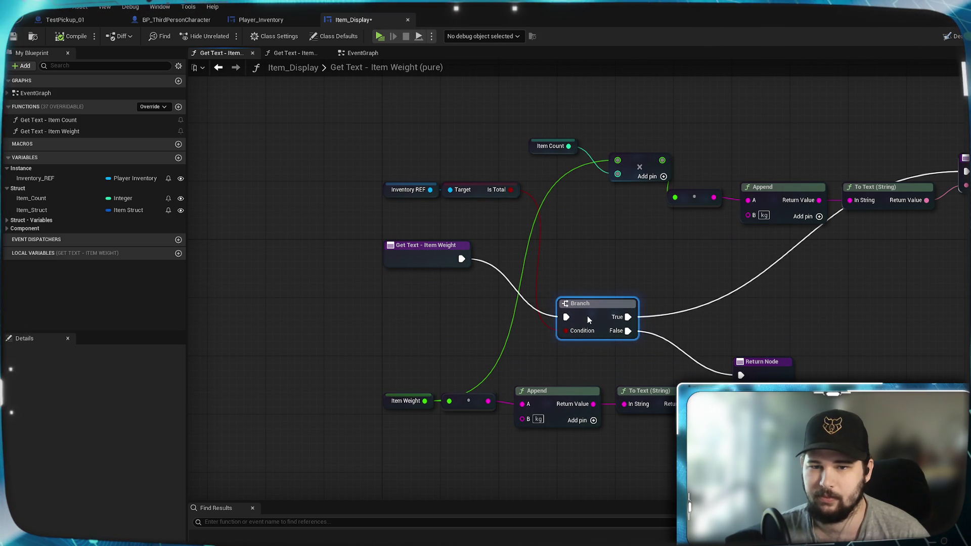
pyautogui.click(673, 253)
# - Shift the total-weight chain left and lower the Branch and upper Return Node
pyautogui.moveTo(798, 277)
pyautogui.mouseDown()
pyautogui.moveTo(951, 202)
pyautogui.moveTo(744, 203)
pyautogui.moveTo(698, 167)
pyautogui.mouseUp()
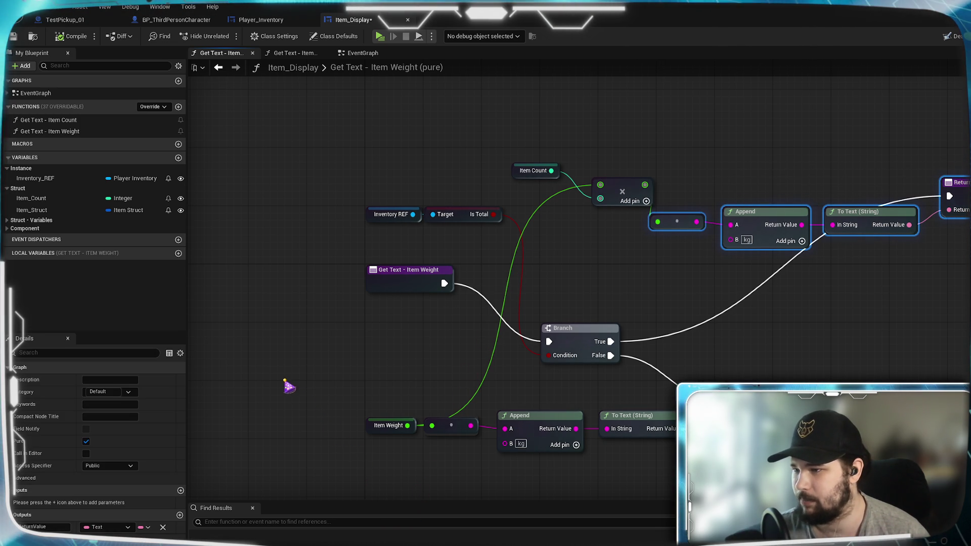
pyautogui.moveTo(969, 197)
pyautogui.mouseDown()
pyautogui.moveTo(796, 247)
pyautogui.moveTo(731, 289)
pyautogui.moveTo(744, 292)
pyautogui.moveTo(742, 281)
pyautogui.mouseUp()
pyautogui.click(736, 244)
pyautogui.moveTo(580, 344)
pyautogui.mouseDown()
pyautogui.moveTo(580, 366)
pyautogui.moveTo(639, 366)
pyautogui.mouseUp()
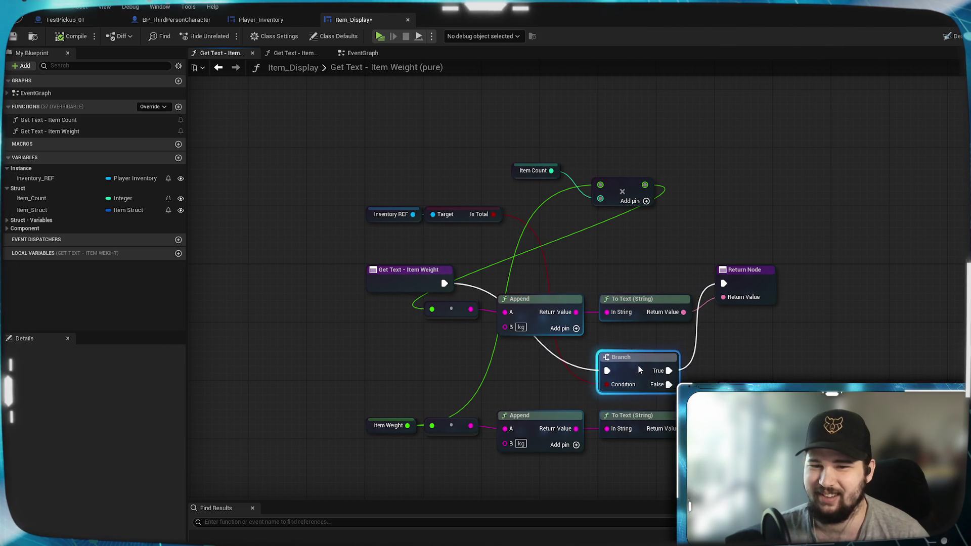
pyautogui.click(796, 339)
pyautogui.moveTo(796, 339)
pyautogui.mouseDown()
pyautogui.moveTo(836, 300)
pyautogui.moveTo(831, 293)
pyautogui.mouseUp()
pyautogui.moveTo(852, 251); pyautogui.dragTo(854, 309)
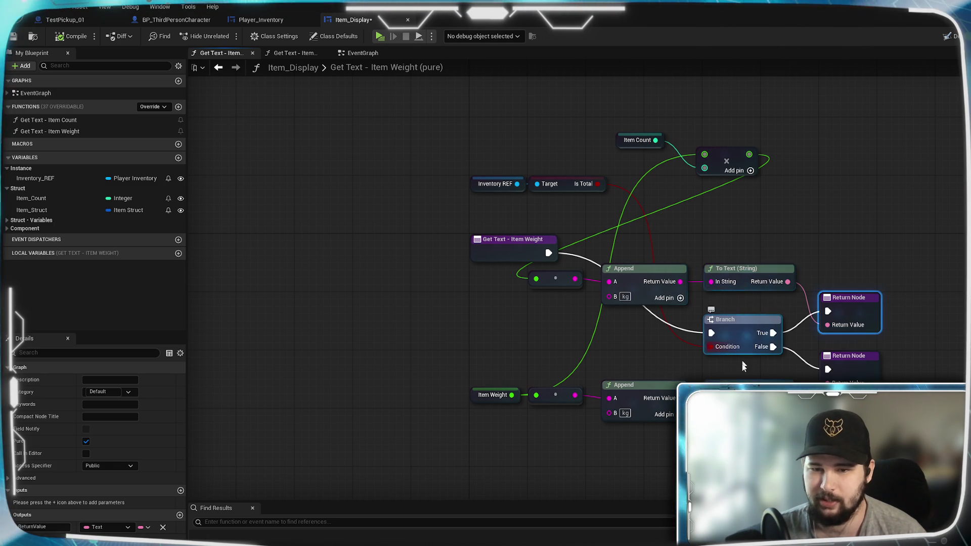
# - Bring multiply and Item Count left, set the entry beside Branch, and shift everything up-left
pyautogui.moveTo(724, 364); pyautogui.dragTo(712, 392)
pyautogui.moveTo(738, 174)
pyautogui.mouseDown()
pyautogui.moveTo(828, 180)
pyautogui.moveTo(578, 320)
pyautogui.mouseUp()
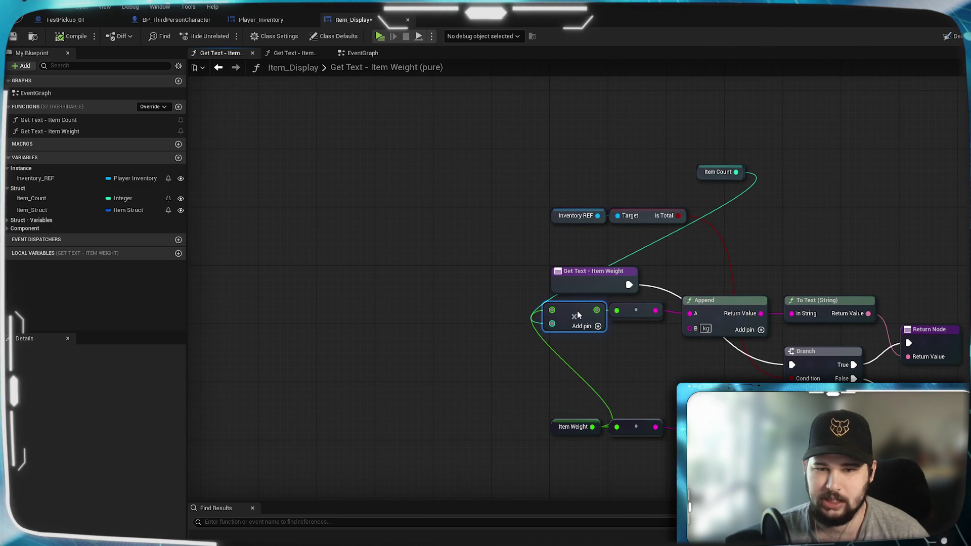
pyautogui.moveTo(648, 355); pyautogui.dragTo(772, 340)
pyautogui.moveTo(718, 297)
pyautogui.mouseDown()
pyautogui.moveTo(673, 307)
pyautogui.moveTo(702, 293)
pyautogui.mouseUp()
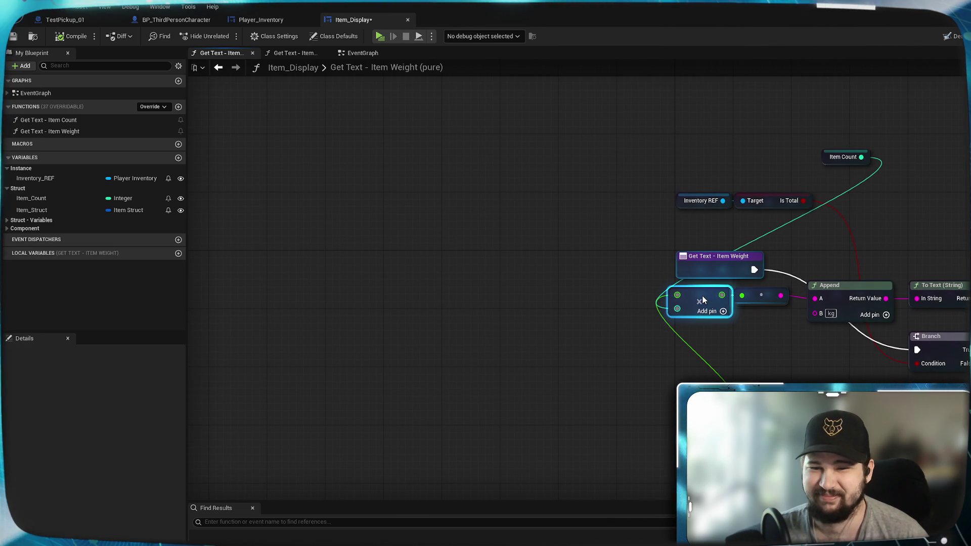
pyautogui.click(741, 354)
pyautogui.moveTo(846, 165); pyautogui.dragTo(576, 301)
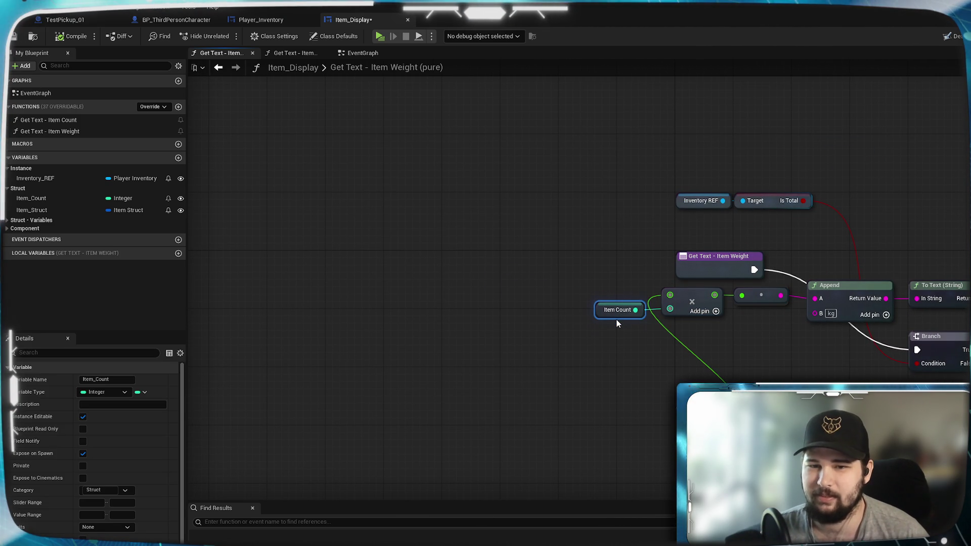
pyautogui.click(783, 349)
pyautogui.moveTo(783, 349); pyautogui.dragTo(527, 328)
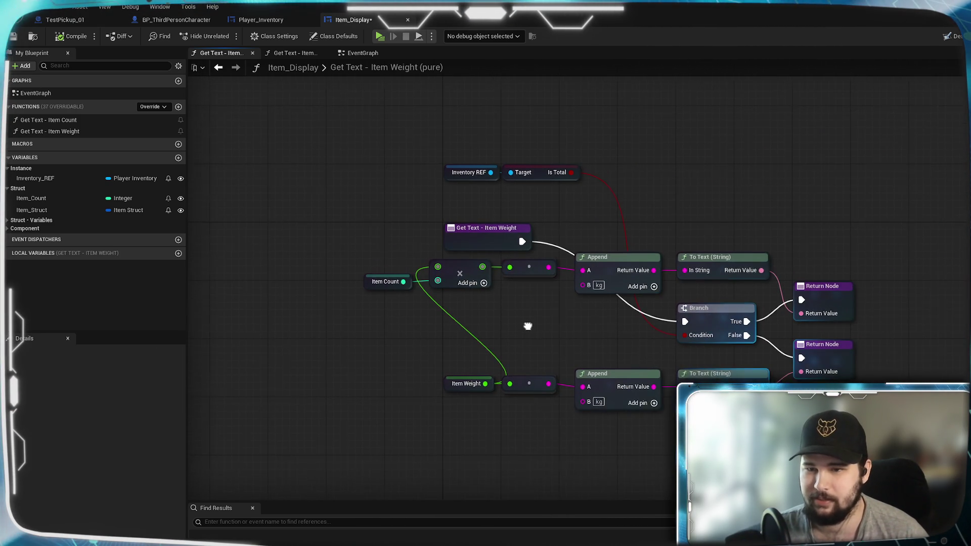
pyautogui.moveTo(494, 247)
pyautogui.mouseDown()
pyautogui.moveTo(567, 335)
pyautogui.moveTo(575, 326)
pyautogui.moveTo(549, 327)
pyautogui.mouseUp()
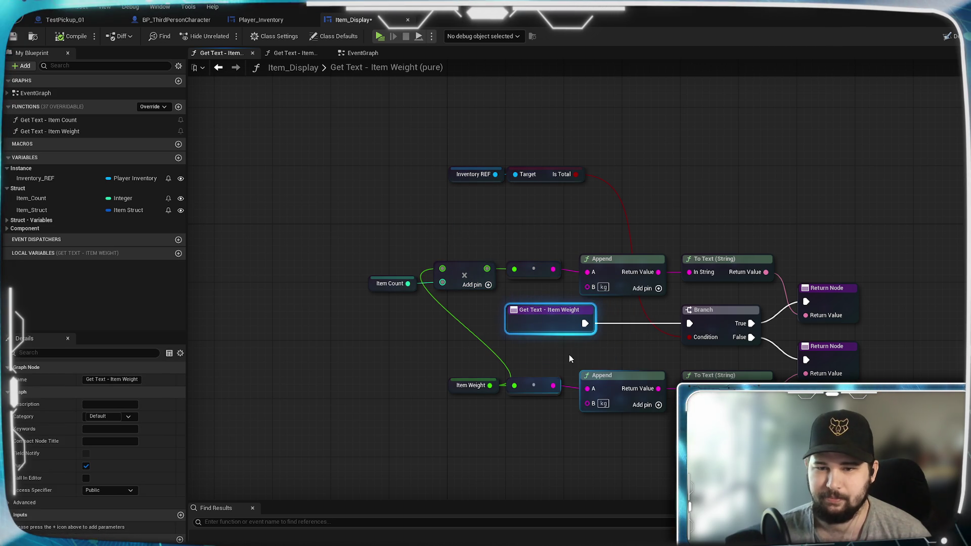
pyautogui.moveTo(878, 412)
pyautogui.mouseDown()
pyautogui.moveTo(633, 323)
pyautogui.moveTo(412, 224)
pyautogui.mouseUp()
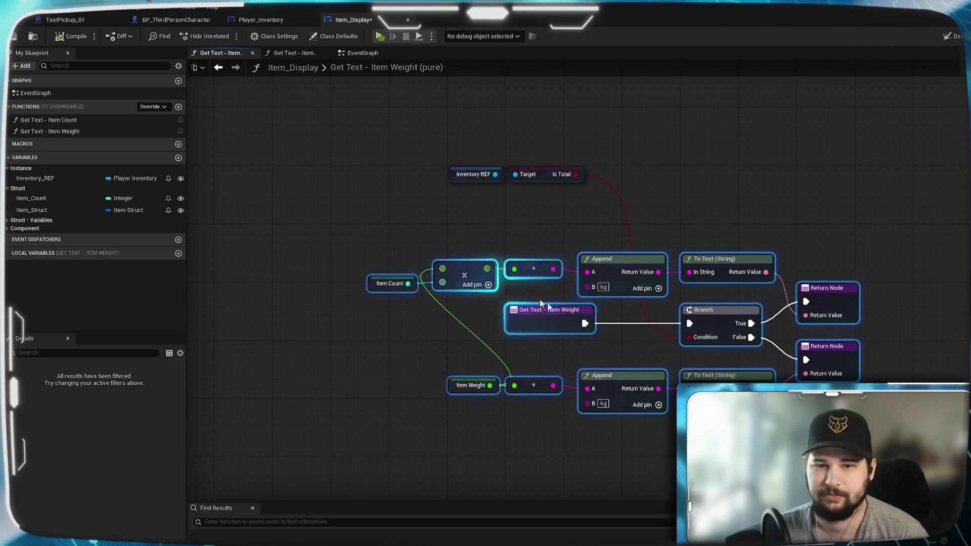
pyautogui.moveTo(549, 318)
pyautogui.mouseDown()
pyautogui.moveTo(547, 263)
pyautogui.moveTo(493, 247)
pyautogui.mouseUp()
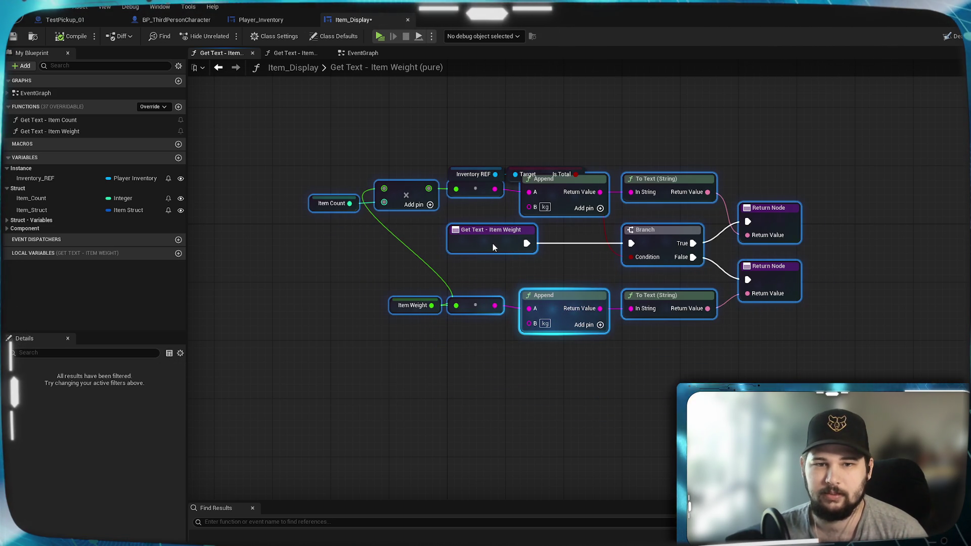
# - Align the lower node row, the upper Return Node and the Branch into rows
pyautogui.click(569, 265)
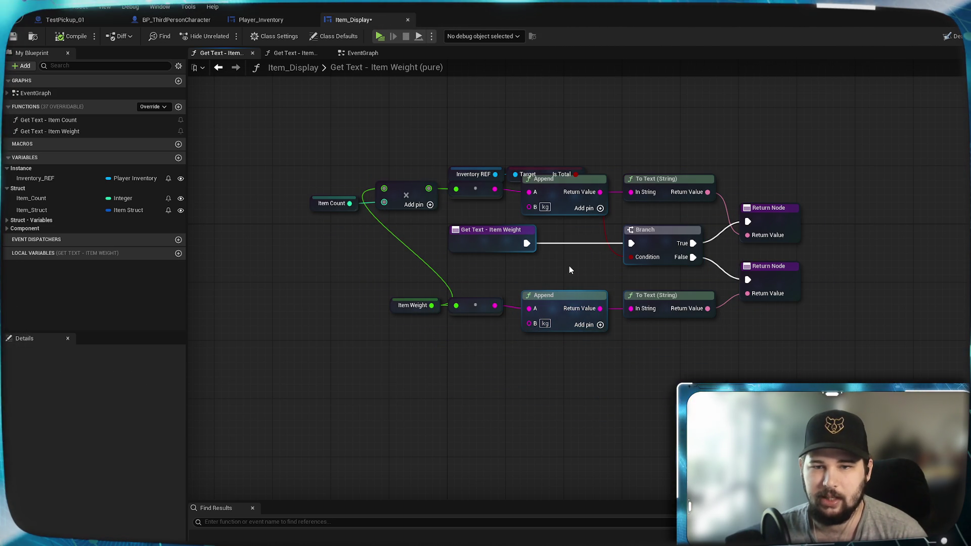
pyautogui.moveTo(569, 266); pyautogui.dragTo(633, 344)
pyautogui.moveTo(860, 412); pyautogui.dragTo(414, 366)
pyautogui.moveTo(832, 357); pyautogui.dragTo(894, 339)
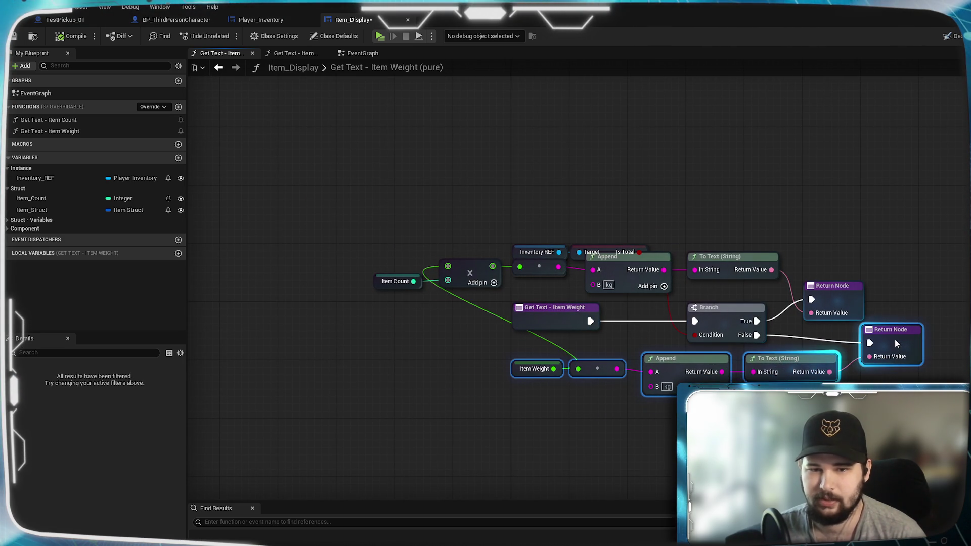
pyautogui.moveTo(854, 300)
pyautogui.mouseDown()
pyautogui.moveTo(913, 282)
pyautogui.moveTo(909, 291)
pyautogui.mouseUp()
pyautogui.click(891, 210)
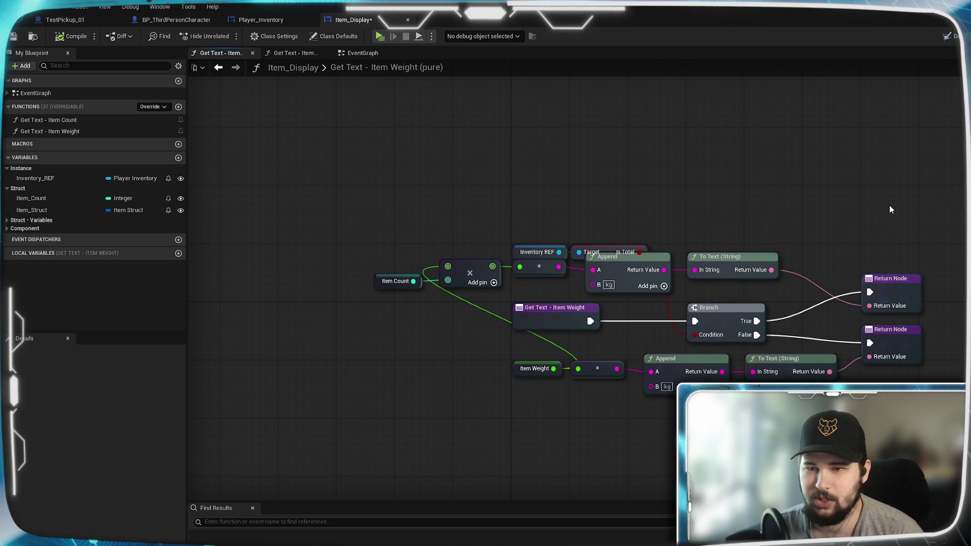
pyautogui.moveTo(748, 310); pyautogui.dragTo(794, 320)
pyautogui.moveTo(904, 289); pyautogui.dragTo(905, 296)
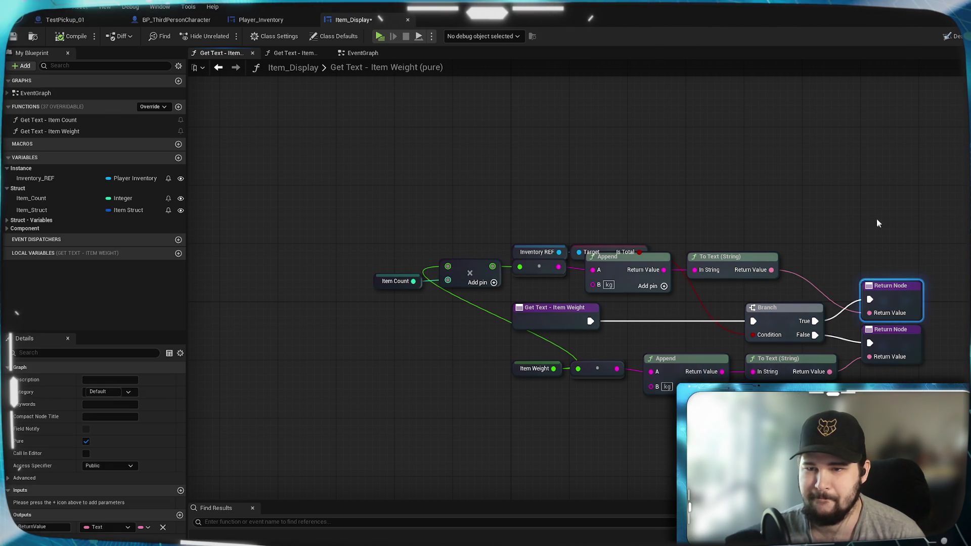
pyautogui.click(653, 261)
# - Place Inventory REF/Is Total under the entry node and line up Append, multiply and Item Count
pyautogui.moveTo(542, 232)
pyautogui.mouseDown()
pyautogui.moveTo(607, 249)
pyautogui.moveTo(701, 306)
pyautogui.moveTo(687, 324)
pyautogui.moveTo(621, 241)
pyautogui.moveTo(602, 244)
pyautogui.moveTo(610, 255)
pyautogui.mouseUp()
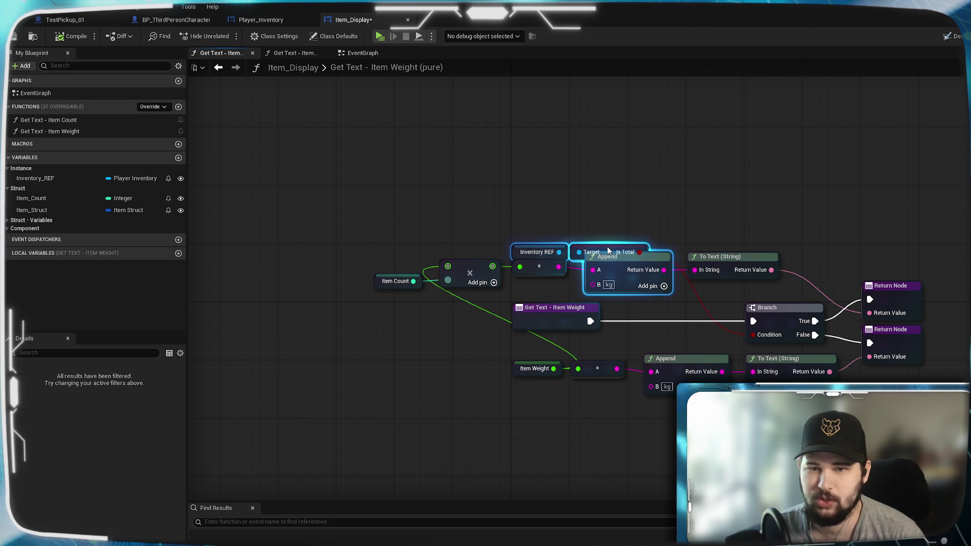
pyautogui.click(594, 196)
pyautogui.moveTo(527, 229)
pyautogui.mouseDown()
pyautogui.moveTo(603, 246)
pyautogui.moveTo(683, 320)
pyautogui.moveTo(675, 337)
pyautogui.moveTo(700, 336)
pyautogui.mouseUp()
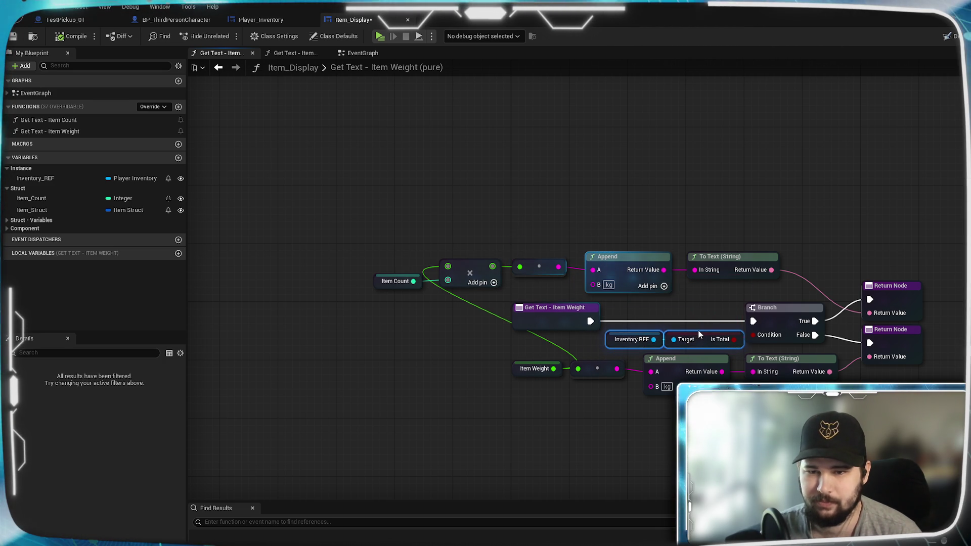
pyautogui.click(736, 172)
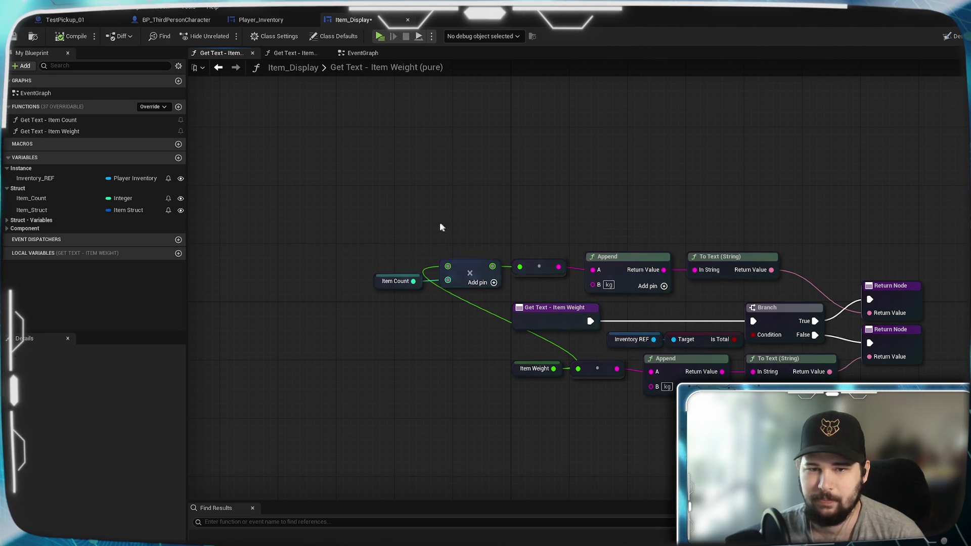
pyautogui.moveTo(716, 255)
pyautogui.mouseDown()
pyautogui.moveTo(807, 256)
pyautogui.moveTo(789, 256)
pyautogui.moveTo(797, 249)
pyautogui.mouseUp()
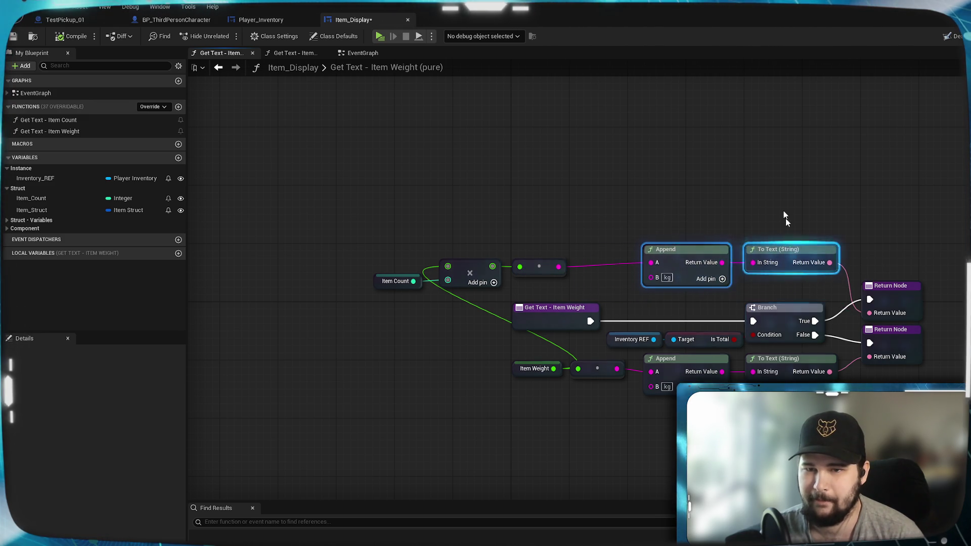
pyautogui.click(786, 219)
pyautogui.moveTo(538, 280)
pyautogui.mouseDown()
pyautogui.moveTo(579, 253)
pyautogui.moveTo(602, 261)
pyautogui.mouseUp()
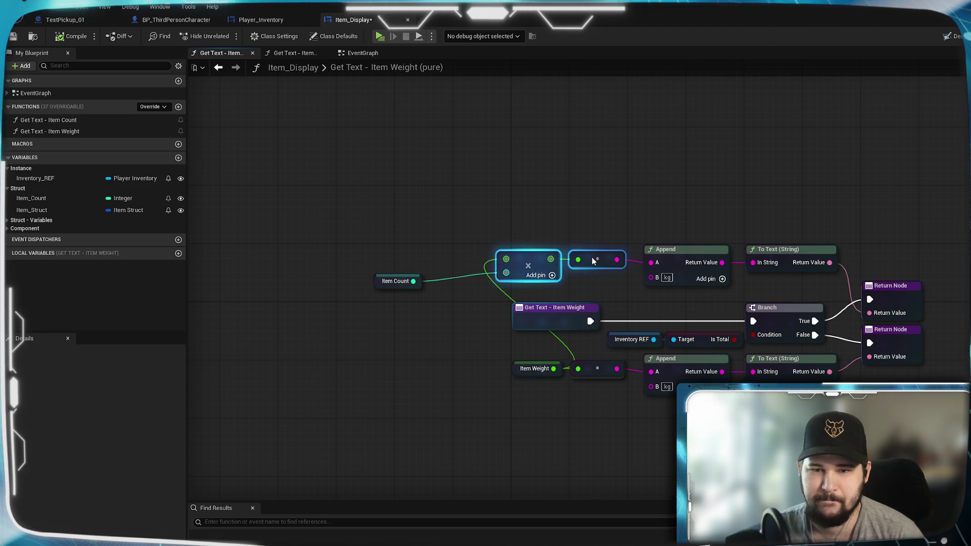
pyautogui.click(577, 199)
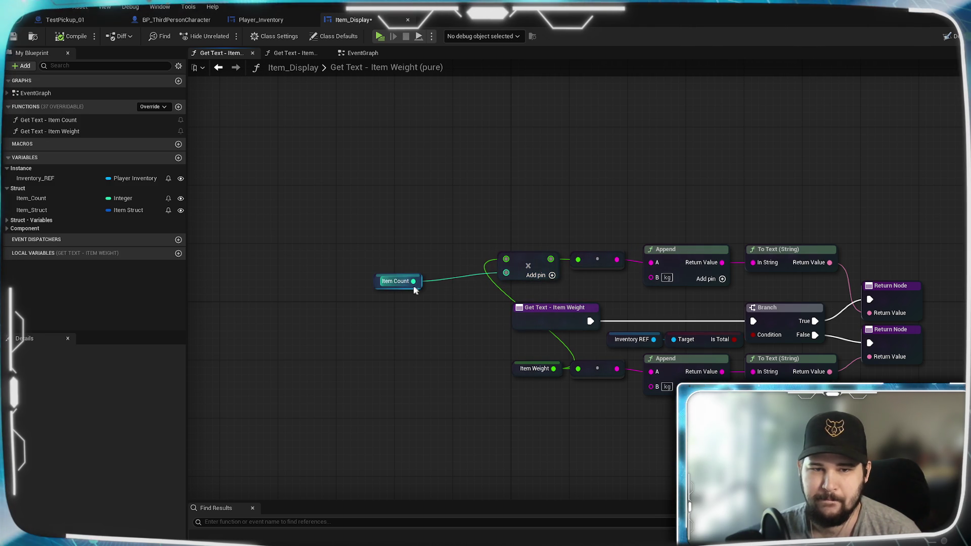
pyautogui.moveTo(412, 288)
pyautogui.mouseDown()
pyautogui.moveTo(460, 276)
pyautogui.moveTo(448, 266)
pyautogui.mouseUp()
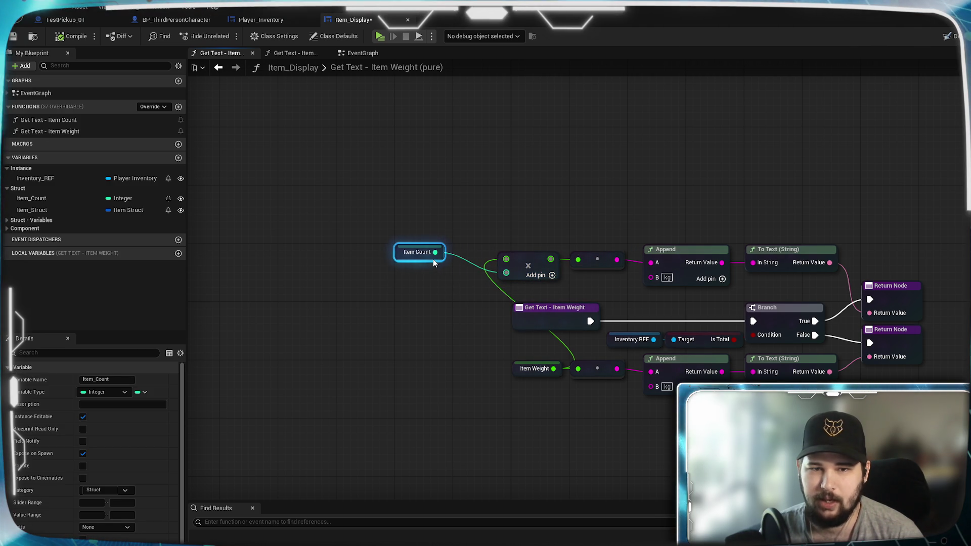
pyautogui.click(533, 245)
pyautogui.moveTo(519, 253)
pyautogui.mouseDown()
pyautogui.moveTo(495, 252)
pyautogui.moveTo(512, 254)
pyautogui.mouseUp()
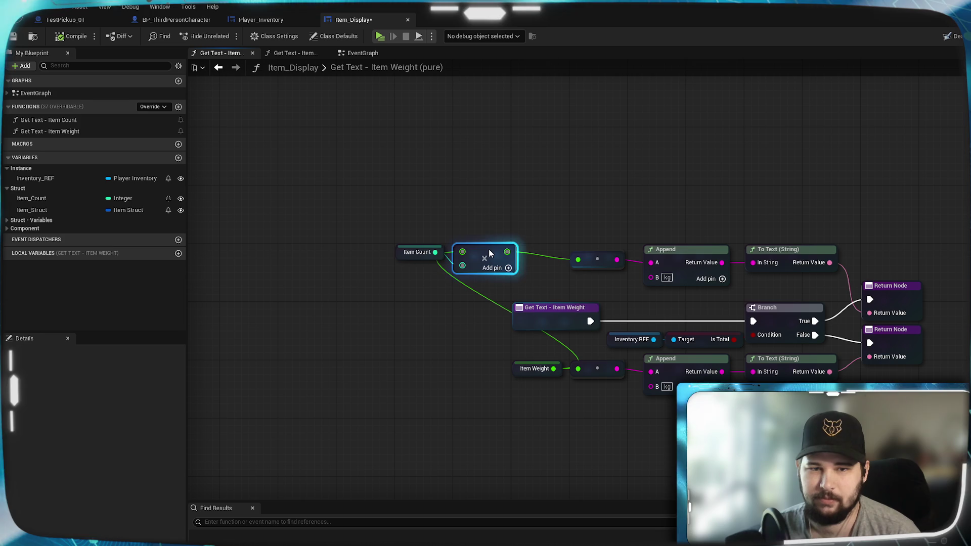
# - Add a reroute point on the Item Count wire and save Item_Display
pyautogui.doubleClick(565, 345)
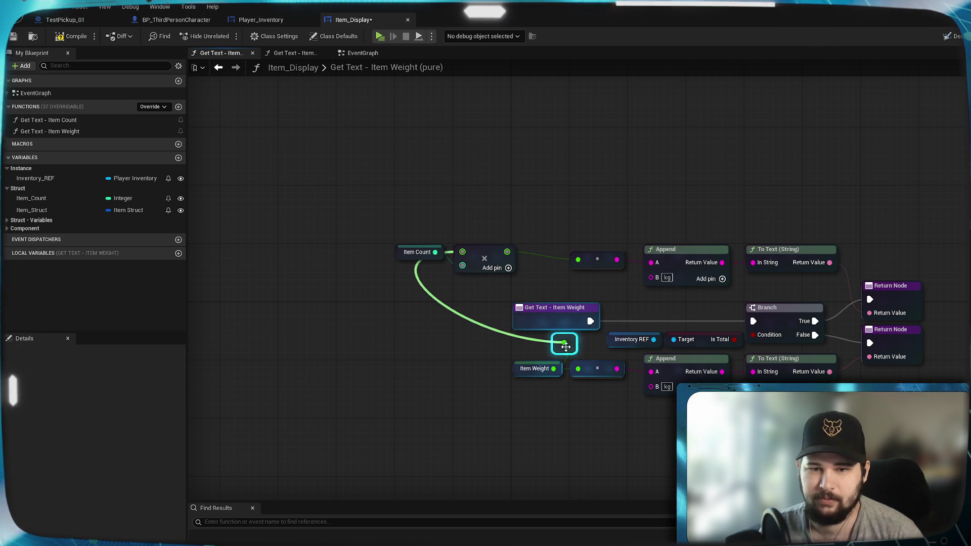
pyautogui.moveTo(565, 347); pyautogui.dragTo(558, 352)
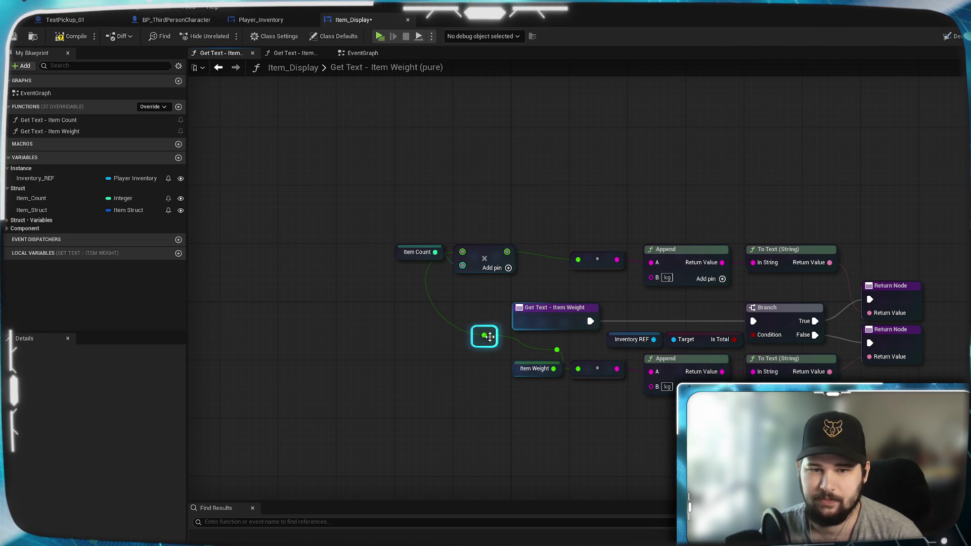
pyautogui.click(448, 380)
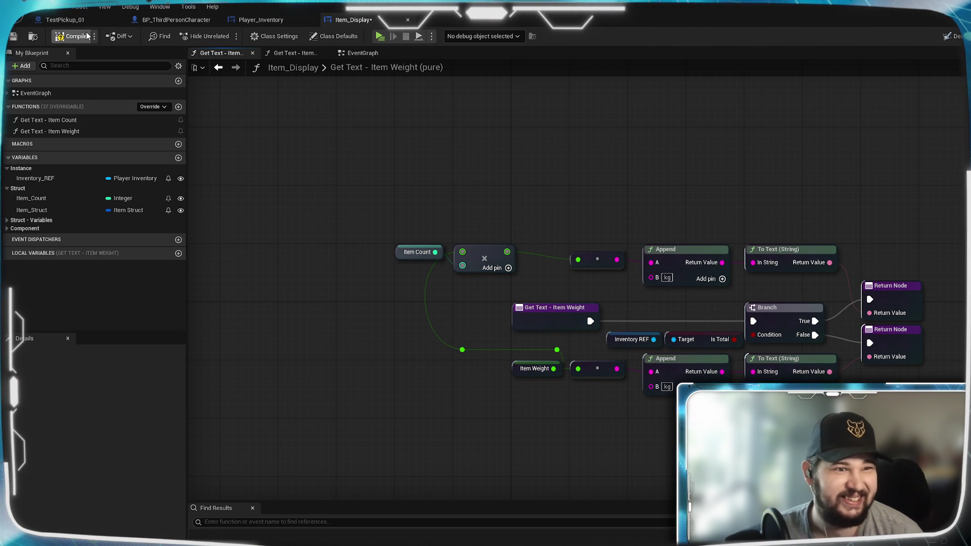
pyautogui.hotkey('ctrl', 's')
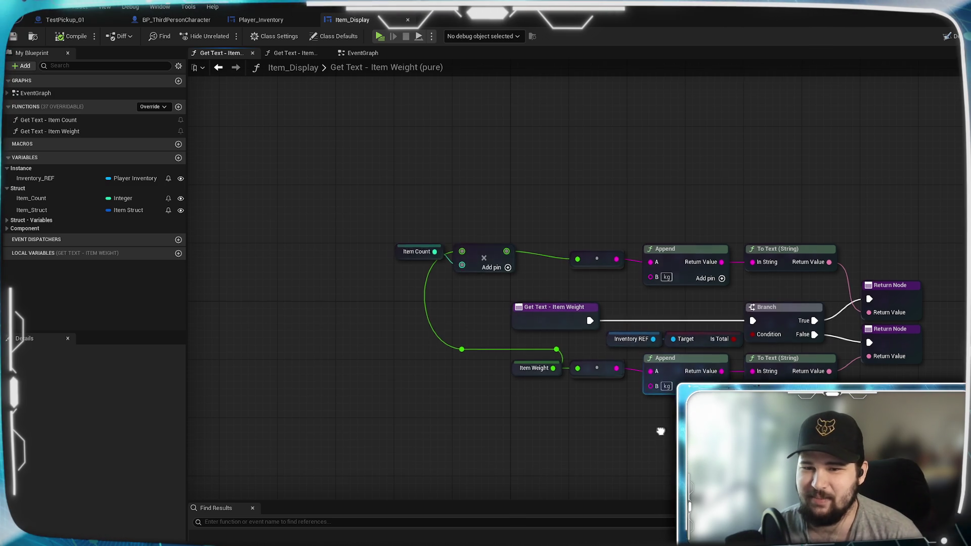
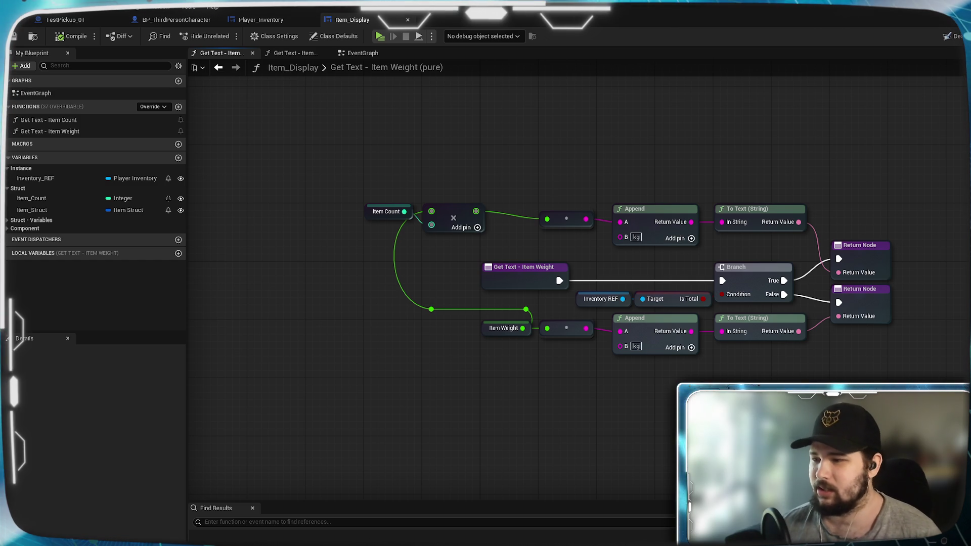
# - Move the Item Weight node row and its Return Node slightly lower
pyautogui.moveTo(897, 407); pyautogui.dragTo(479, 317)
pyautogui.moveTo(754, 342); pyautogui.dragTo(755, 349)
pyautogui.click(598, 371)
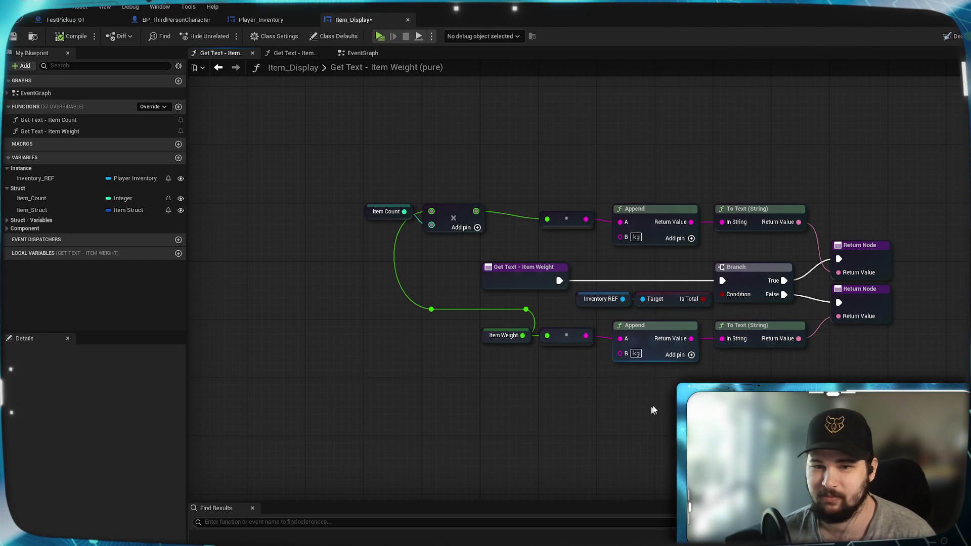
pyautogui.moveTo(871, 310); pyautogui.dragTo(869, 317)
# - Space out the reroute nodes and the multiply node along the Item Weight wire
pyautogui.moveTo(503, 297)
pyautogui.mouseDown()
pyautogui.moveTo(567, 279)
pyautogui.moveTo(595, 306)
pyautogui.mouseUp()
pyautogui.click(496, 292)
pyautogui.keyDown('shift'); pyautogui.click(590, 293); pyautogui.keyUp('shift')
pyautogui.click(544, 385)
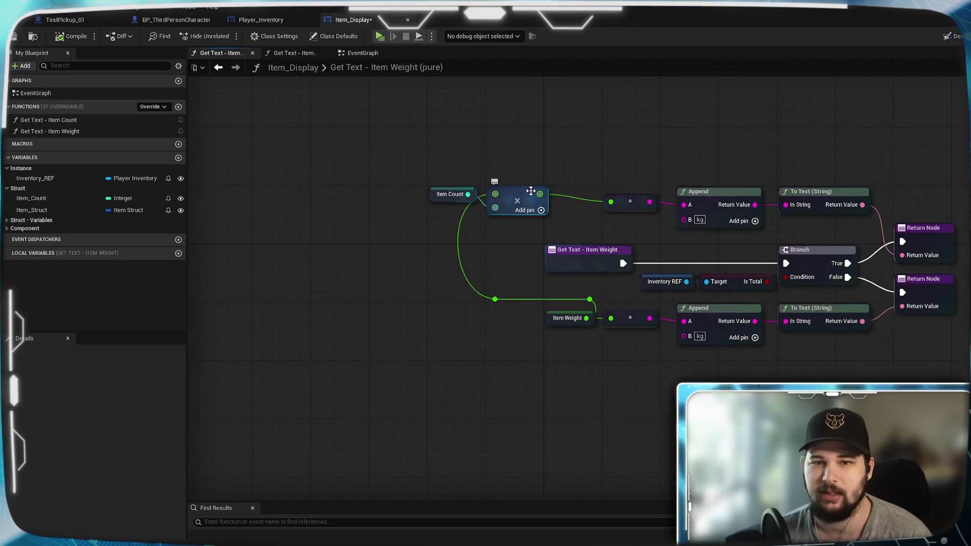
pyautogui.moveTo(532, 190); pyautogui.dragTo(560, 190)
pyautogui.click(508, 288)
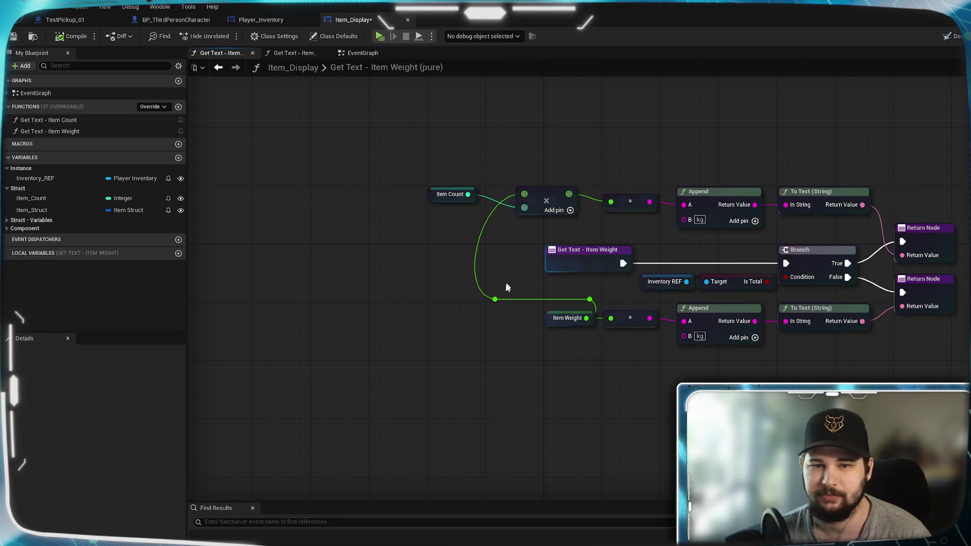
pyautogui.moveTo(496, 299); pyautogui.dragTo(524, 300)
pyautogui.click(440, 388)
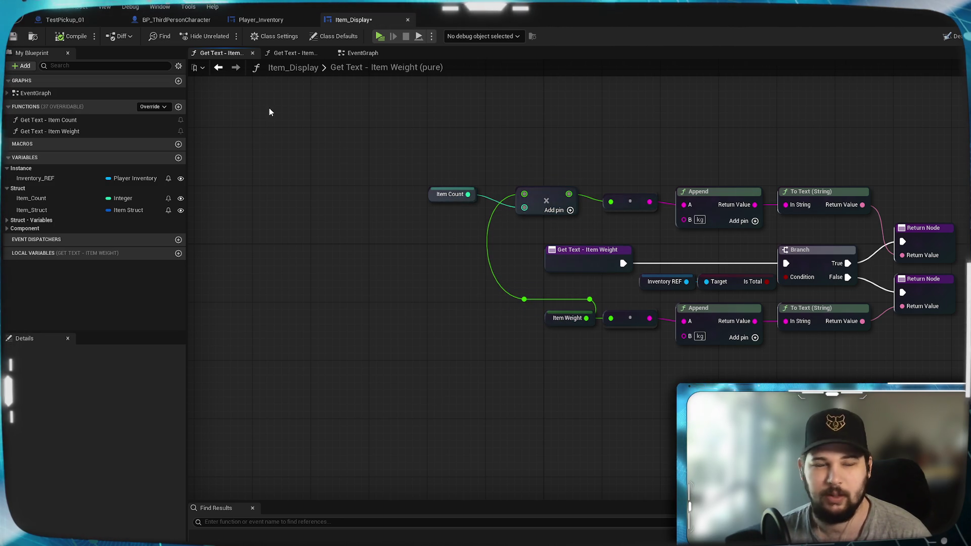
pyautogui.moveTo(767, 456)
pyautogui.mouseDown()
pyautogui.moveTo(530, 443)
pyautogui.moveTo(667, 485)
pyautogui.moveTo(691, 457)
pyautogui.mouseUp()
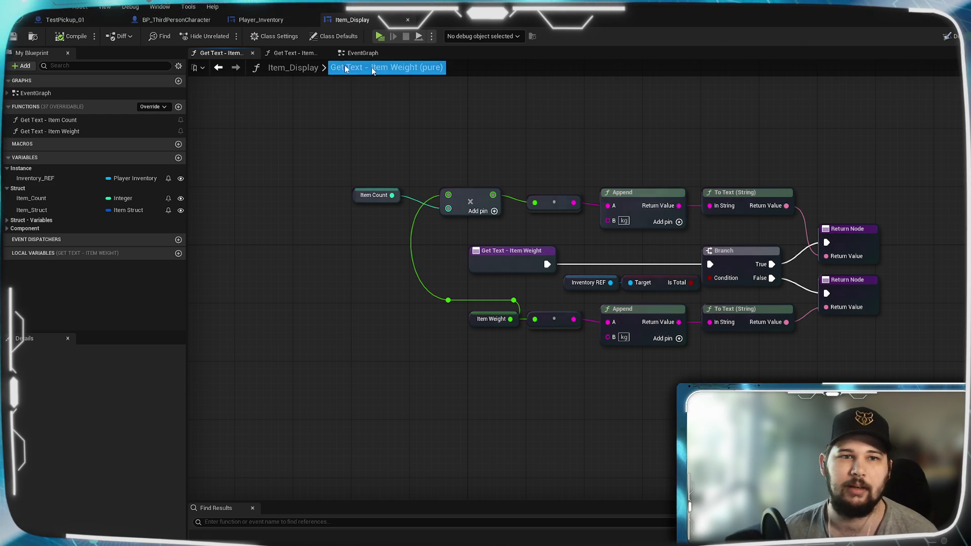
pyautogui.click(261, 19)
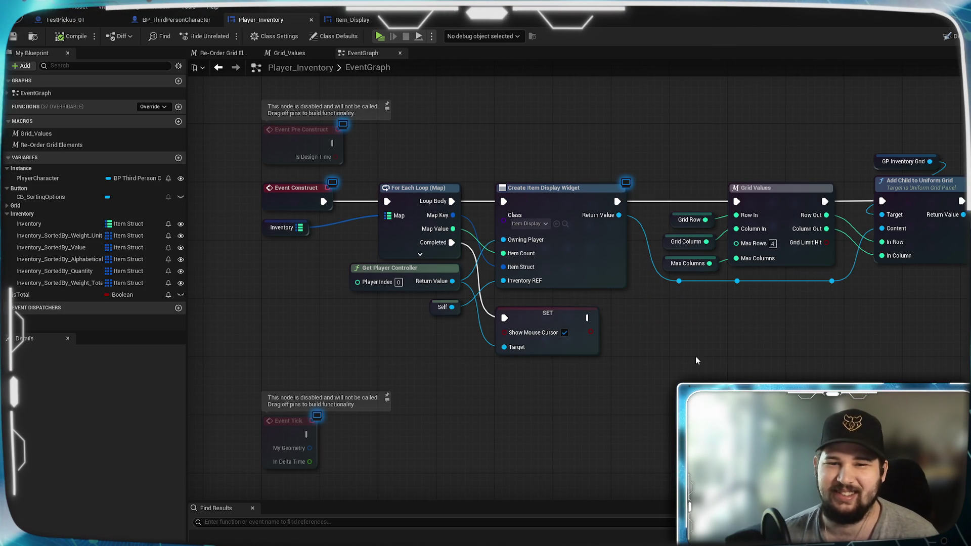
# - Rename the Inventory_SortedBy_Value variable to Inventory_SortedBy_Value_Unit
pyautogui.scroll(-2, 688, 379)
pyautogui.scroll(-2, 636, 409)
pyautogui.scroll(4, 642, 353)
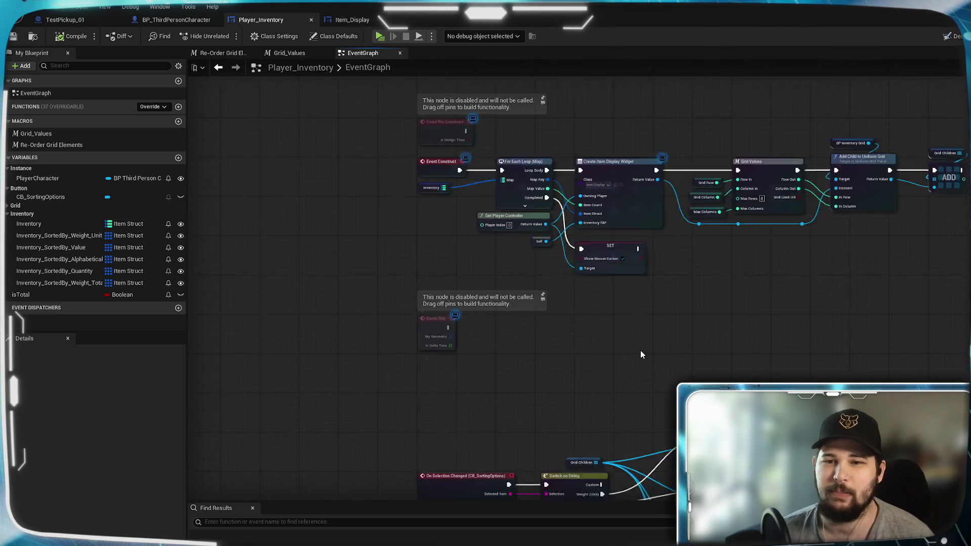
pyautogui.moveTo(642, 354); pyautogui.dragTo(540, 128)
pyautogui.moveTo(742, 516); pyautogui.dragTo(742, 307)
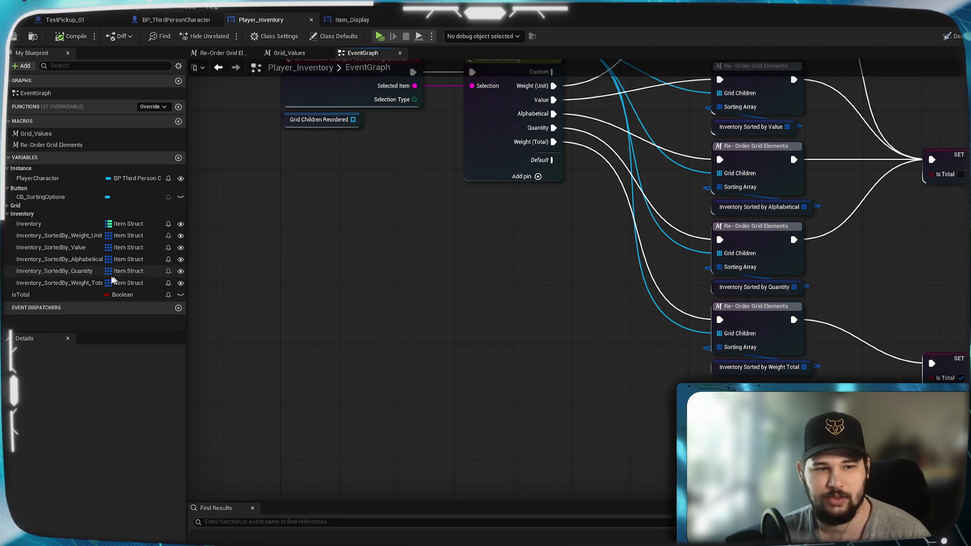
pyautogui.click(71, 248)
pyautogui.click(122, 380)
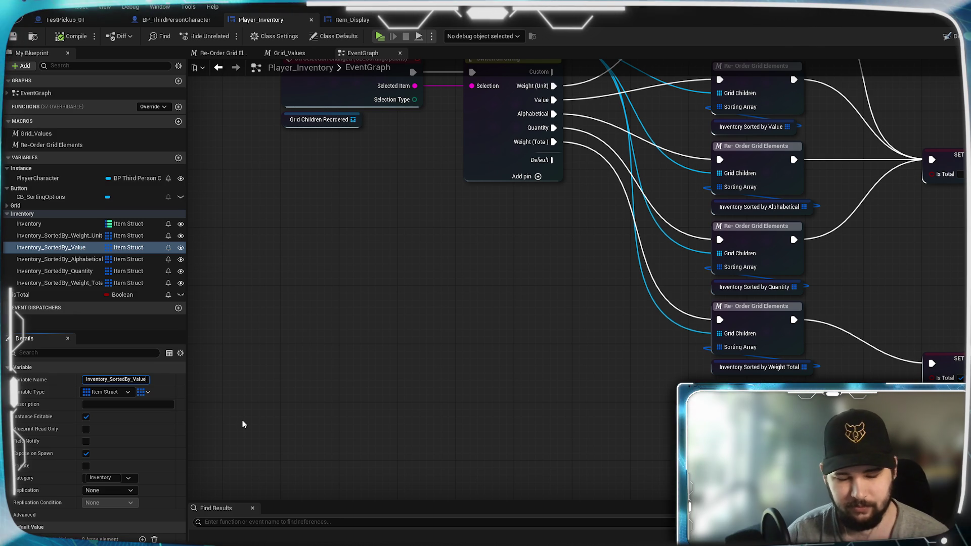
pyautogui.write('_Unit')
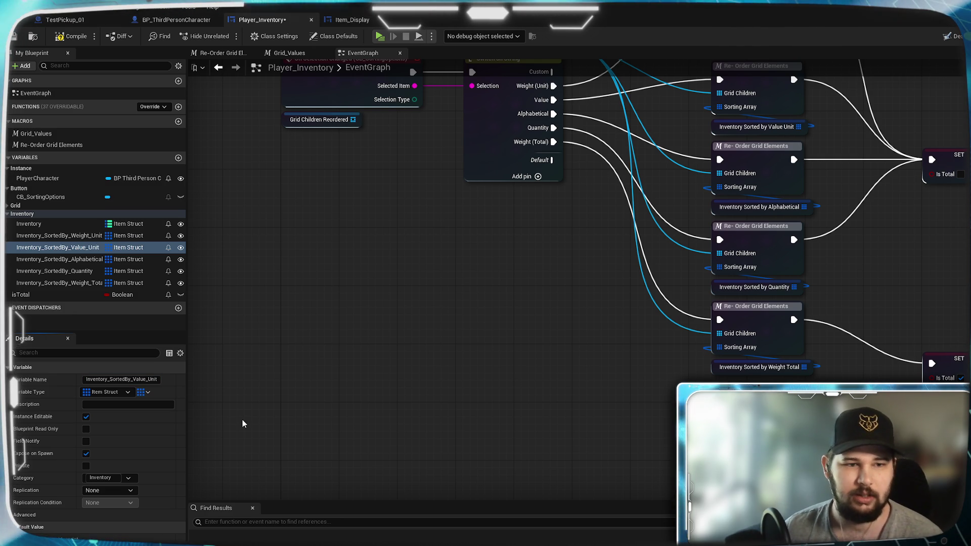
# - Duplicate it with Ctrl+D and name the copy Inventory_SortedBy_Value_Total
pyautogui.rightClick(77, 248)
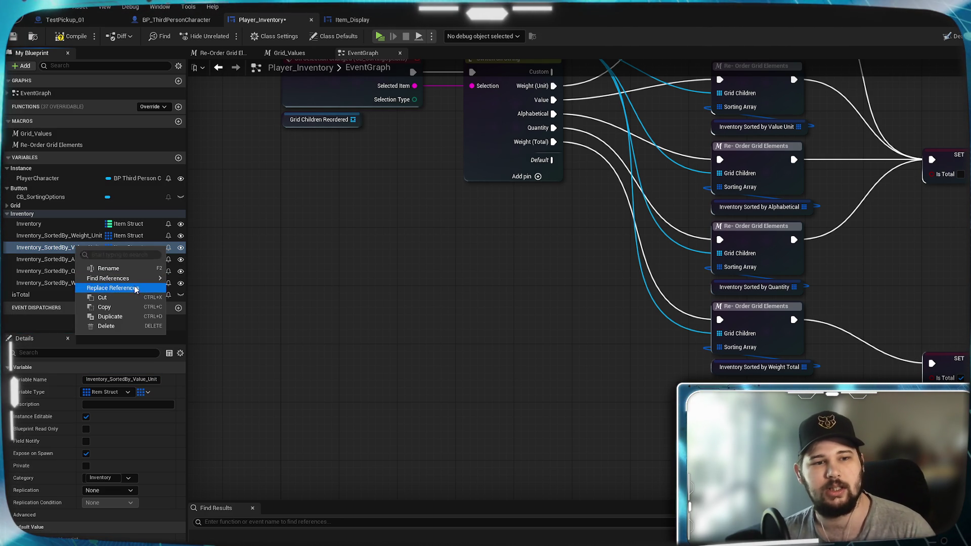
pyautogui.click(64, 304)
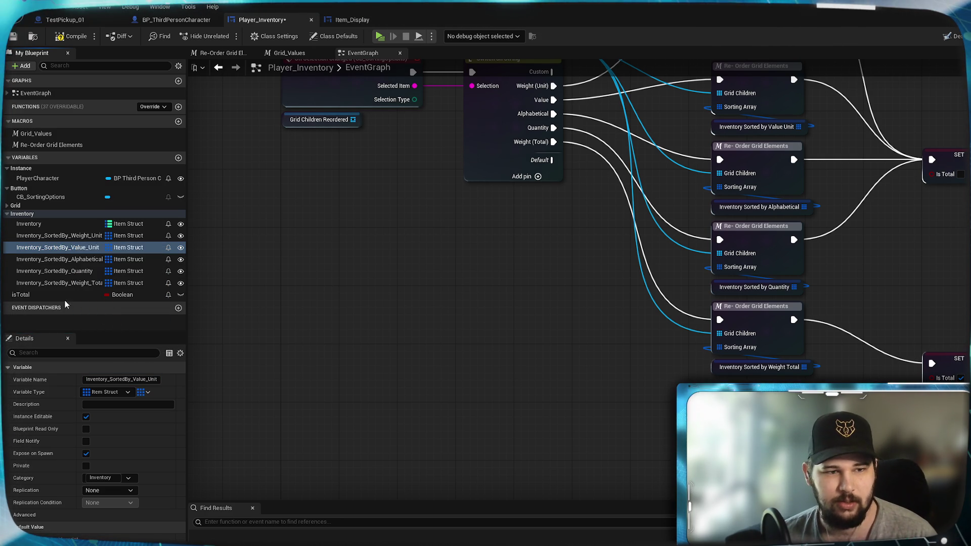
pyautogui.hotkey('ctrl', 'd')
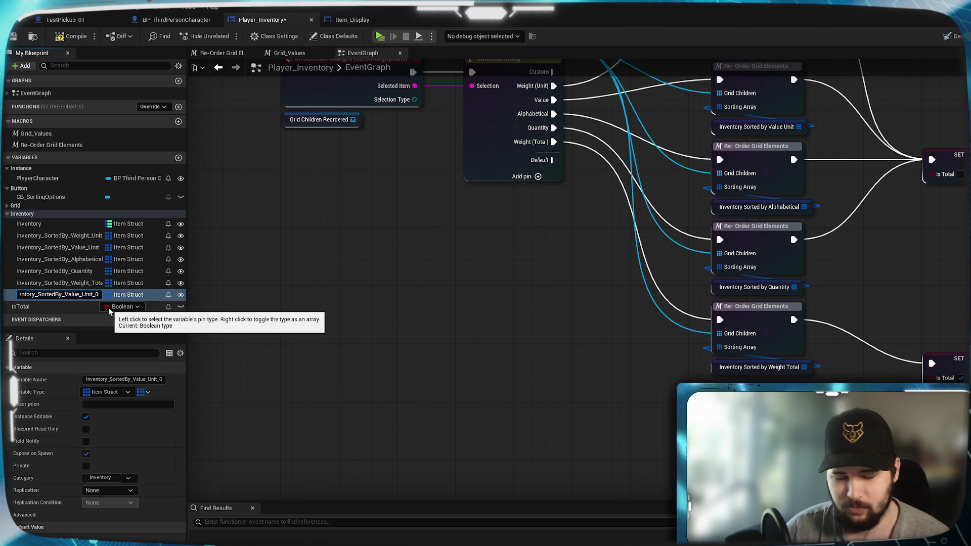
pyautogui.write('Inventory_SortedBy_Value_Tota')
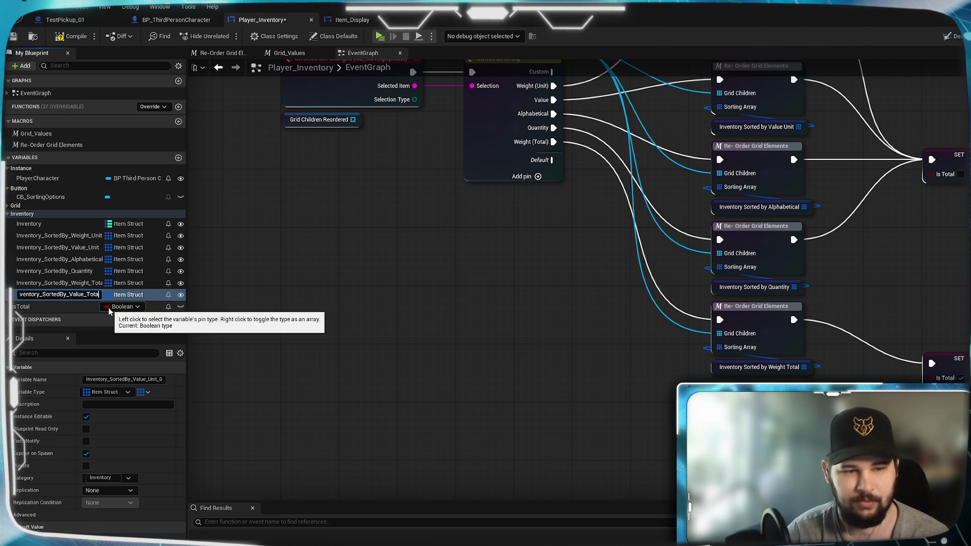
pyautogui.write('l')
pyautogui.press('Return')
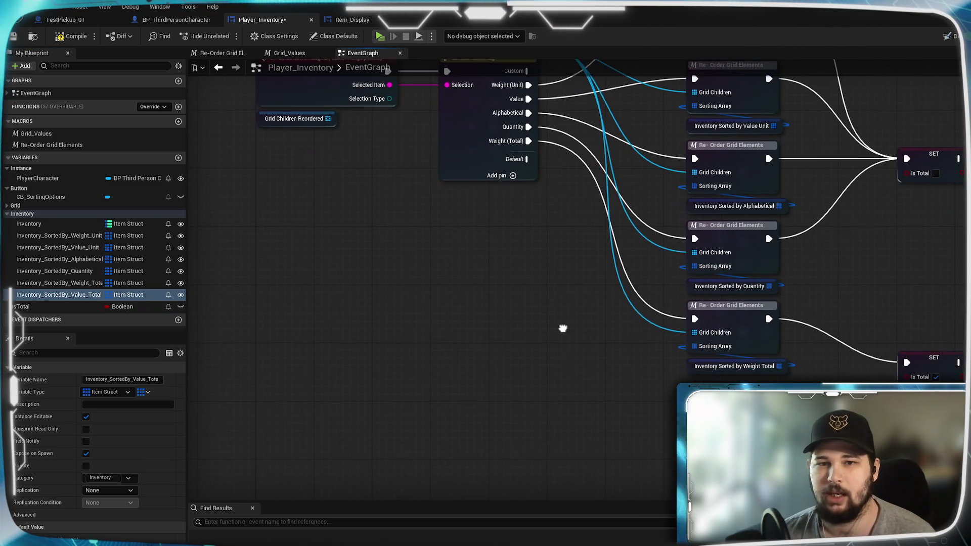
pyautogui.click(478, 196)
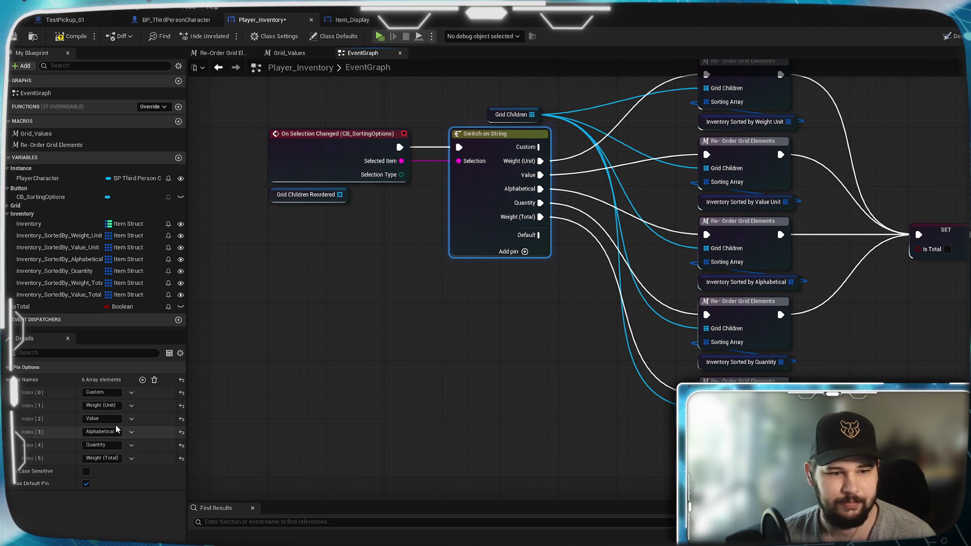
# - Rename the switch pin to Value (Unit), add a Value (Total) pin, then compile and save
pyautogui.click(102, 418)
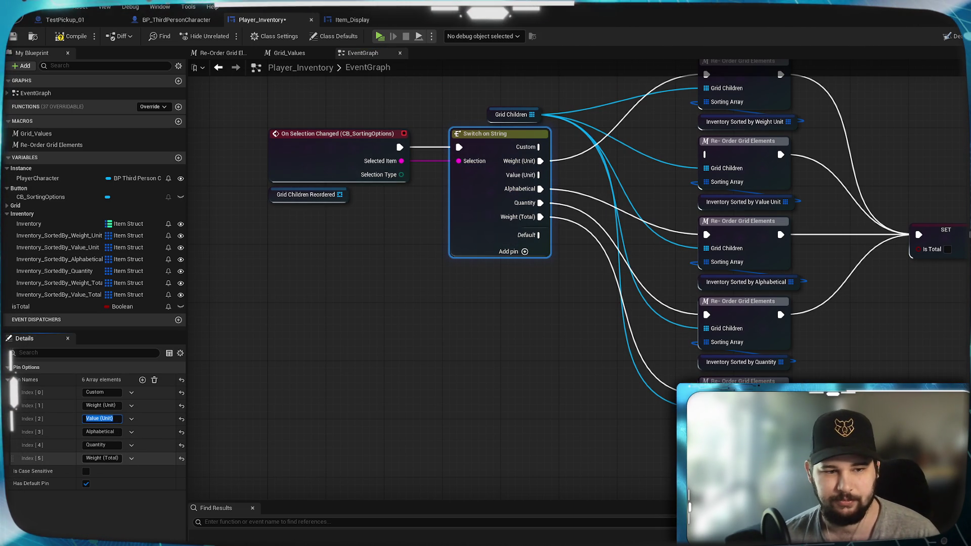
pyautogui.click(142, 380)
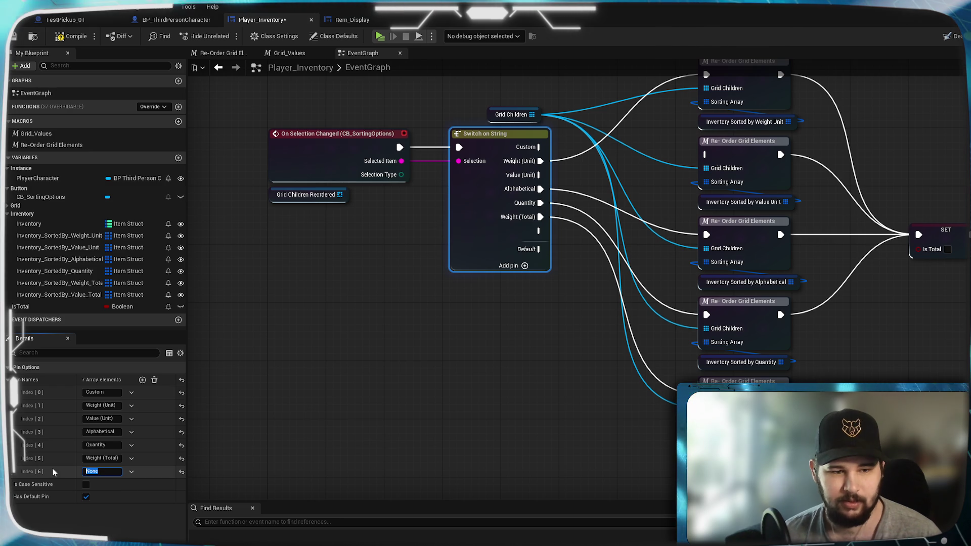
pyautogui.write('Value')
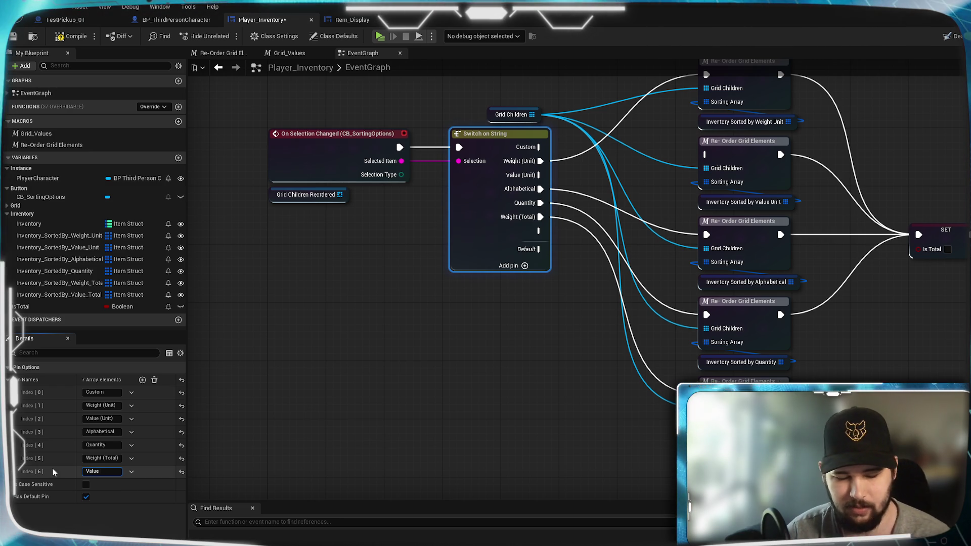
pyautogui.write(' (Total)')
pyautogui.press('Return')
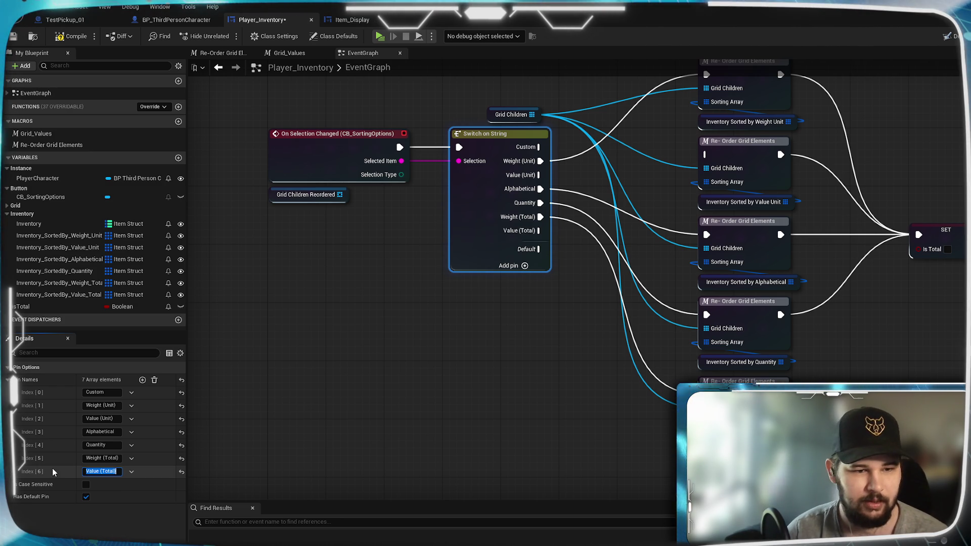
pyautogui.click(63, 38)
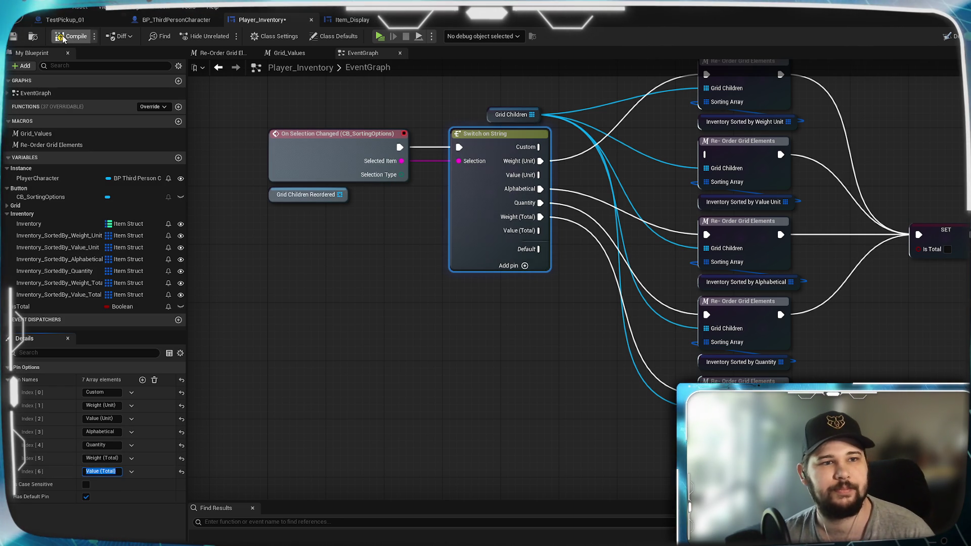
pyautogui.click(13, 36)
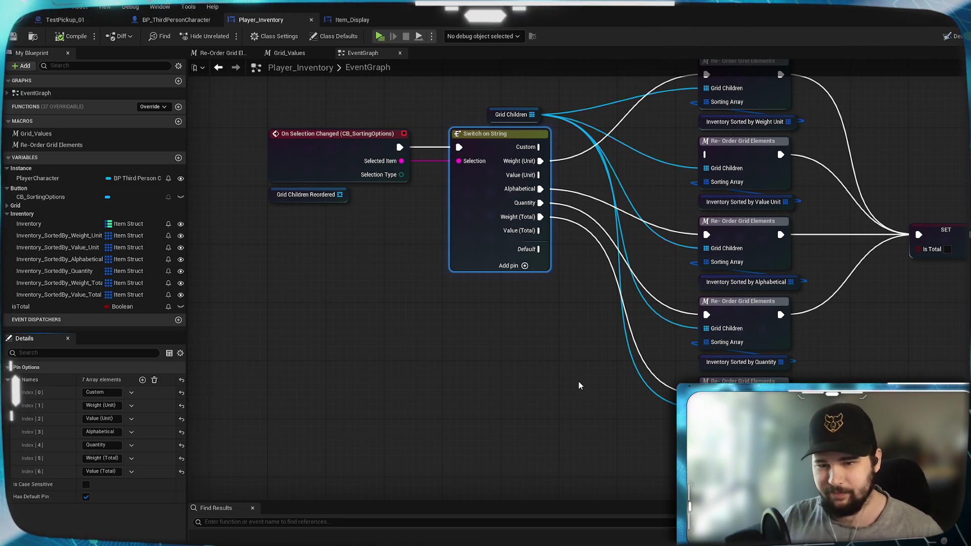
# - Copy the last Re-Order Grid Elements node and getter, making the getter read Inventory Sorted by Value Total
pyautogui.moveTo(577, 381)
pyautogui.mouseDown()
pyautogui.moveTo(575, 277)
pyautogui.moveTo(562, 264)
pyautogui.moveTo(558, 317)
pyautogui.moveTo(558, 189)
pyautogui.mouseUp()
pyautogui.moveTo(805, 311); pyautogui.dragTo(704, 213)
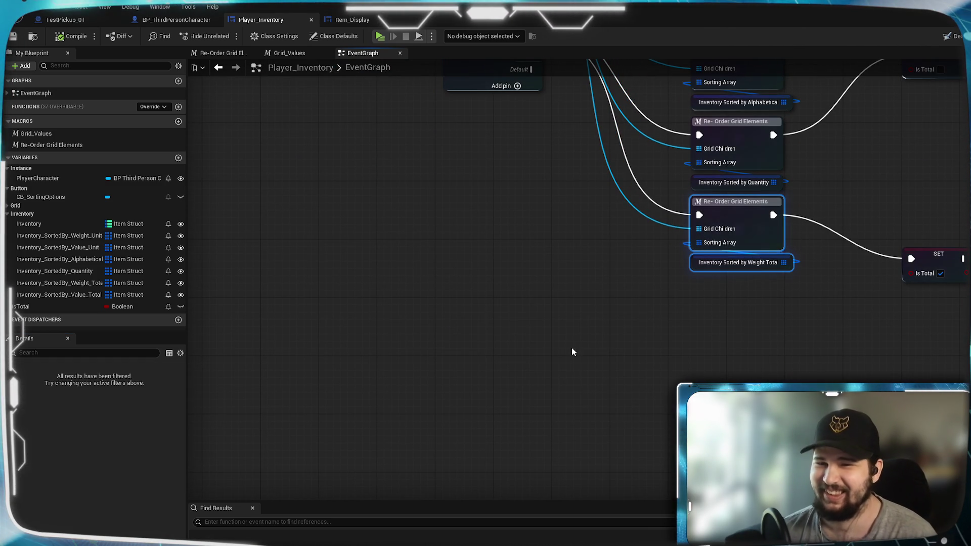
pyautogui.hotkey('ctrl', 'c')
pyautogui.hotkey('ctrl', 'v')
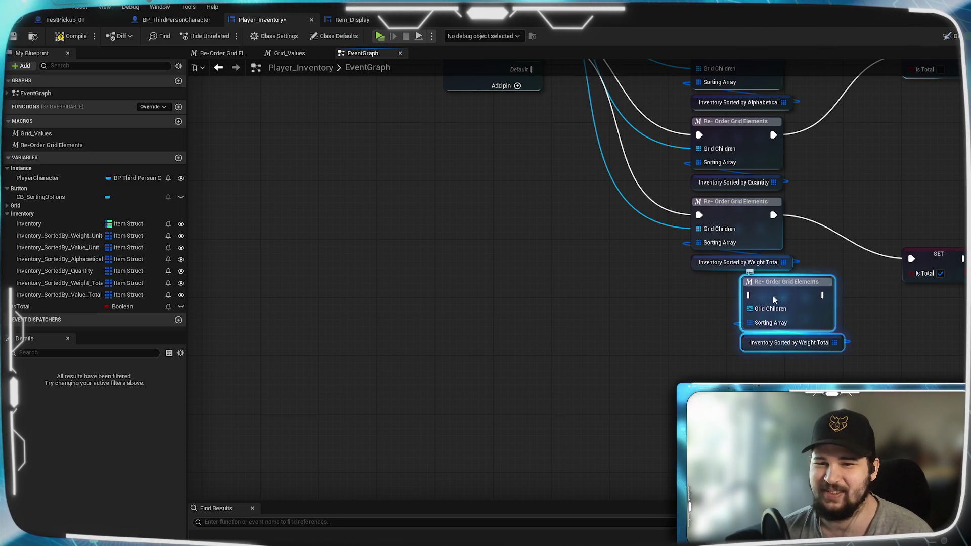
pyautogui.moveTo(773, 296); pyautogui.dragTo(726, 295)
pyautogui.click(590, 338)
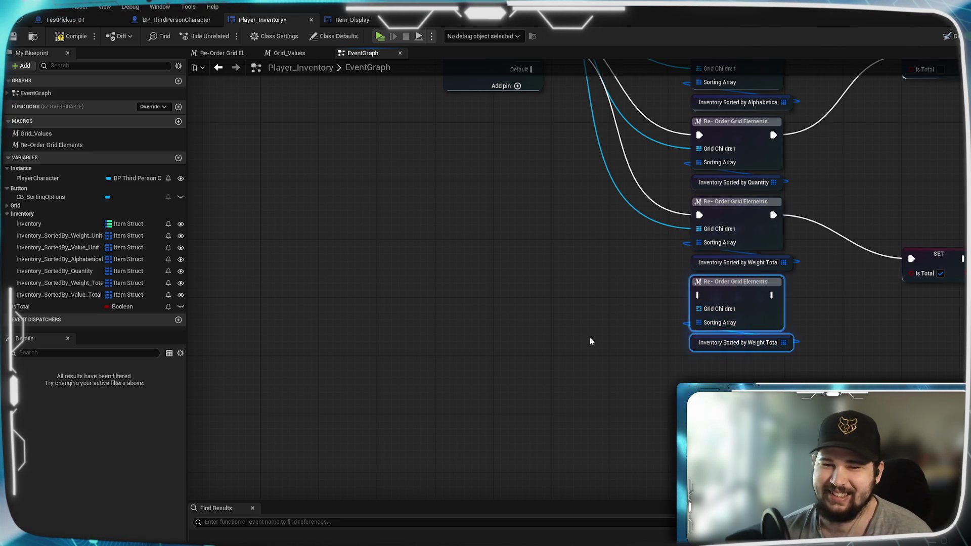
pyautogui.rightClick(733, 347)
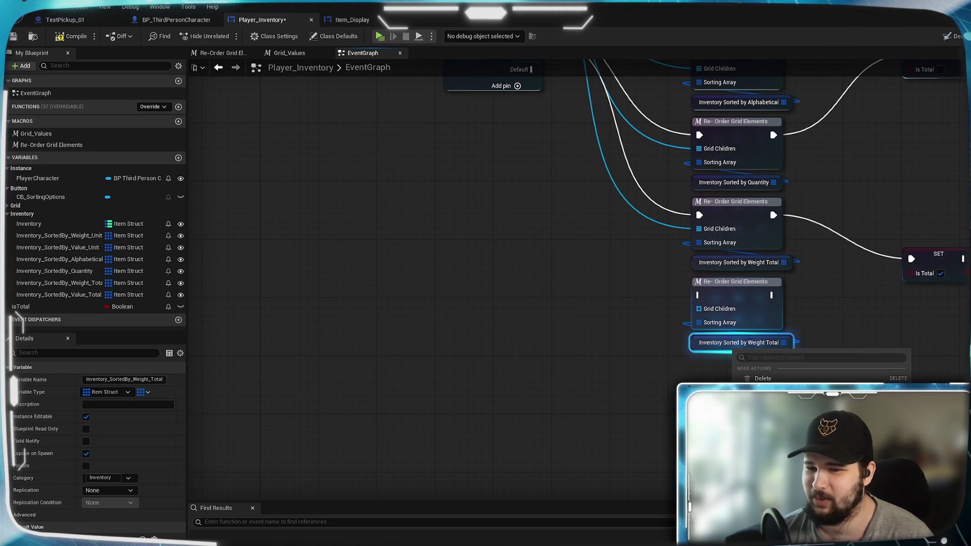
pyautogui.press('Escape')
pyautogui.click(566, 289)
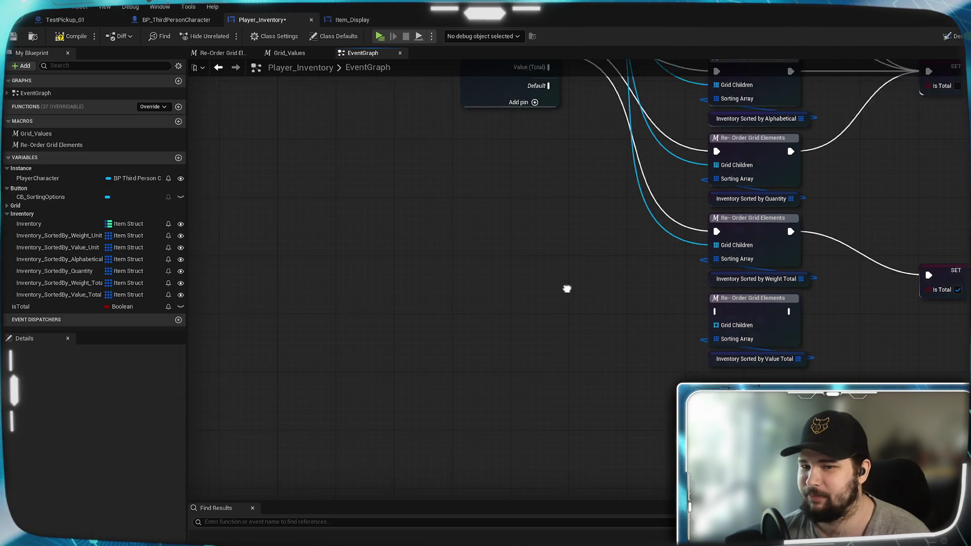
# - Wire Value (Unit) and Value (Total) into their Re-Order nodes and the new one into SET Is Total
pyautogui.moveTo(603, 175)
pyautogui.mouseDown()
pyautogui.moveTo(801, 148)
pyautogui.moveTo(770, 156)
pyautogui.mouseUp()
pyautogui.moveTo(603, 231); pyautogui.dragTo(701, 400)
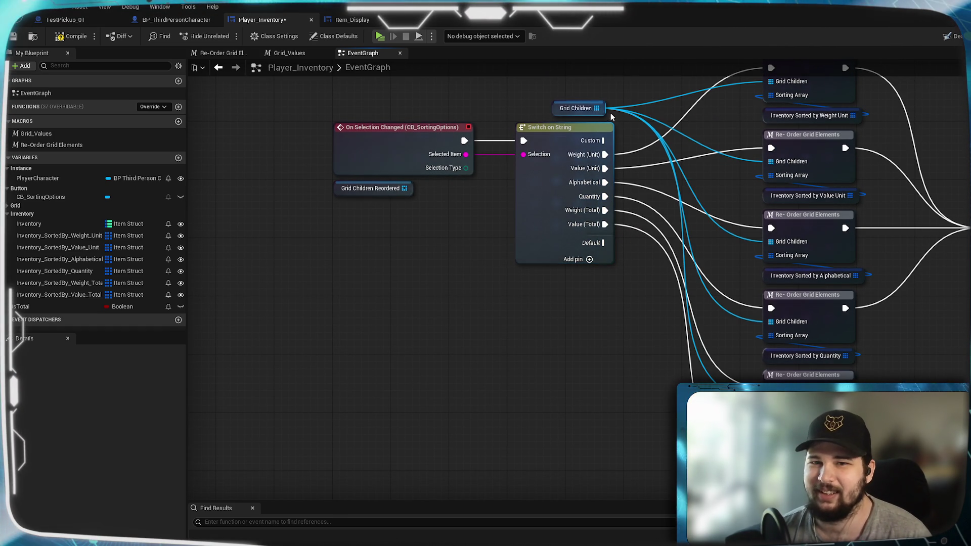
pyautogui.click(582, 108)
pyautogui.moveTo(644, 501)
pyautogui.mouseDown()
pyautogui.moveTo(644, 392)
pyautogui.moveTo(549, 380)
pyautogui.mouseUp()
pyautogui.moveTo(751, 348)
pyautogui.mouseDown()
pyautogui.moveTo(820, 317)
pyautogui.moveTo(902, 304)
pyautogui.mouseUp()
pyautogui.moveTo(884, 258); pyautogui.dragTo(880, 362)
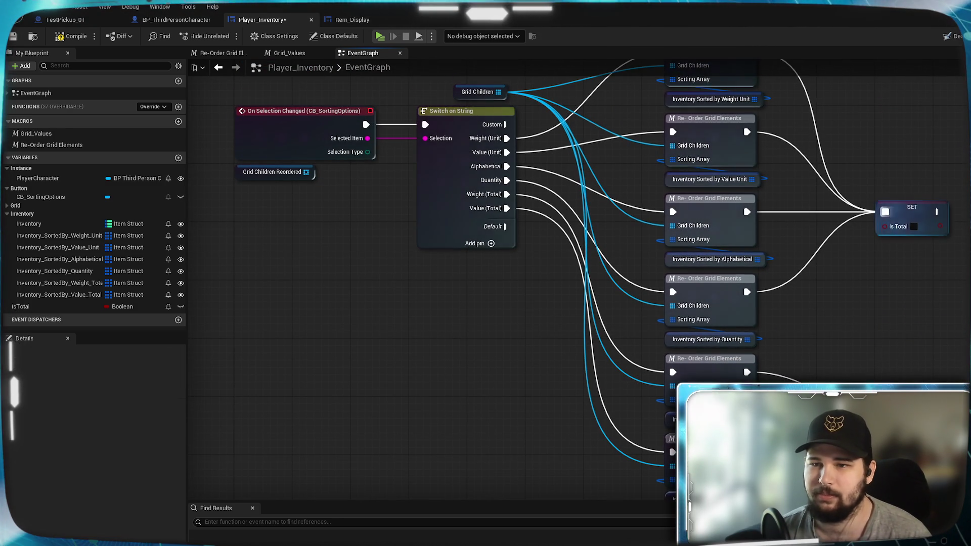
pyautogui.hotkey('ctrl', 'a')
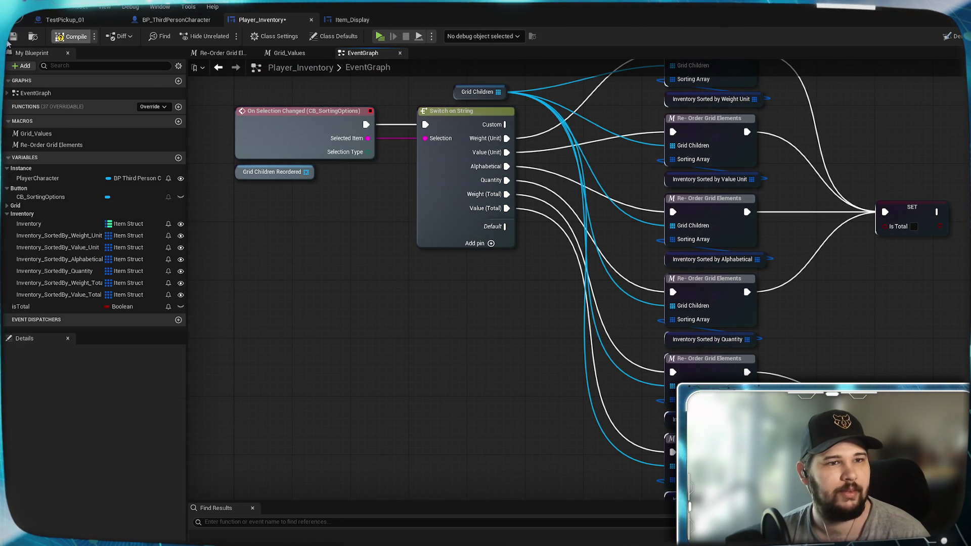
# - Look over the Event Tick and Event Construct section of the Player_Inventory graph
pyautogui.click(348, 250)
pyautogui.moveTo(348, 250)
pyautogui.mouseDown()
pyautogui.moveTo(502, 181)
pyautogui.moveTo(500, 406)
pyautogui.mouseUp()
pyautogui.moveTo(609, 212); pyautogui.dragTo(682, 368)
pyautogui.moveTo(827, 333)
pyautogui.mouseDown()
pyautogui.moveTo(523, 349)
pyautogui.moveTo(819, 307)
pyautogui.mouseUp()
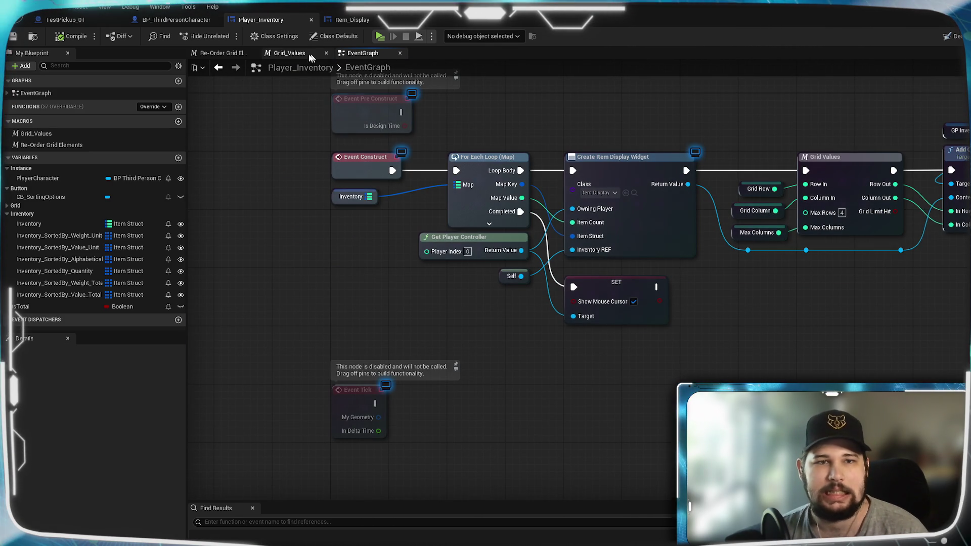
# - Check the Item_Display event graph, then move on to BP_ThirdPersonCharacter
pyautogui.click(390, 16)
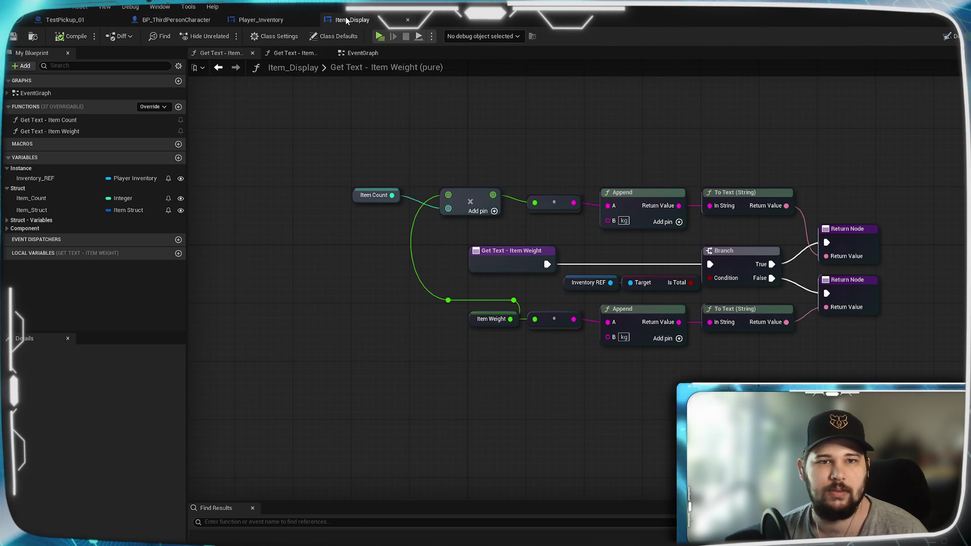
pyautogui.click(363, 53)
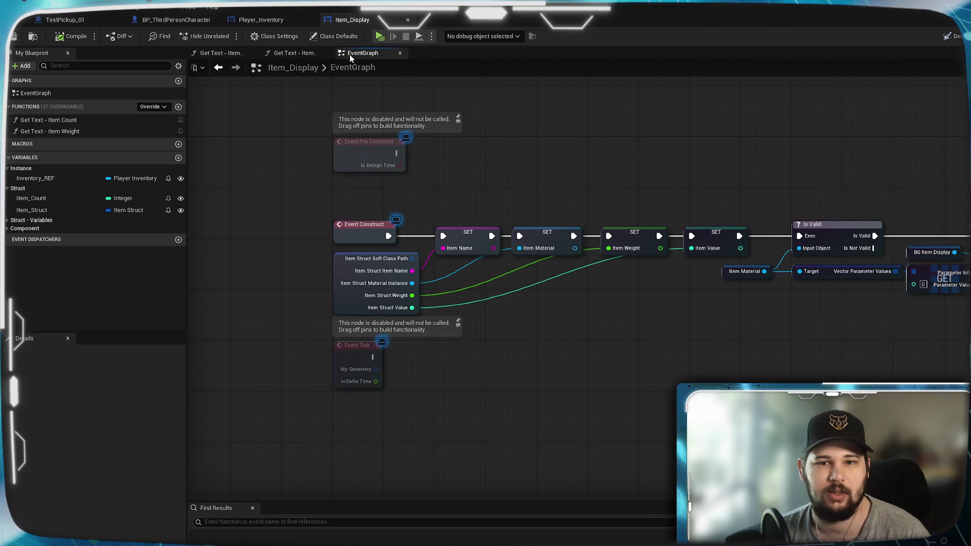
pyautogui.moveTo(745, 186)
pyautogui.mouseDown()
pyautogui.moveTo(529, 169)
pyautogui.moveTo(783, 178)
pyautogui.mouseUp()
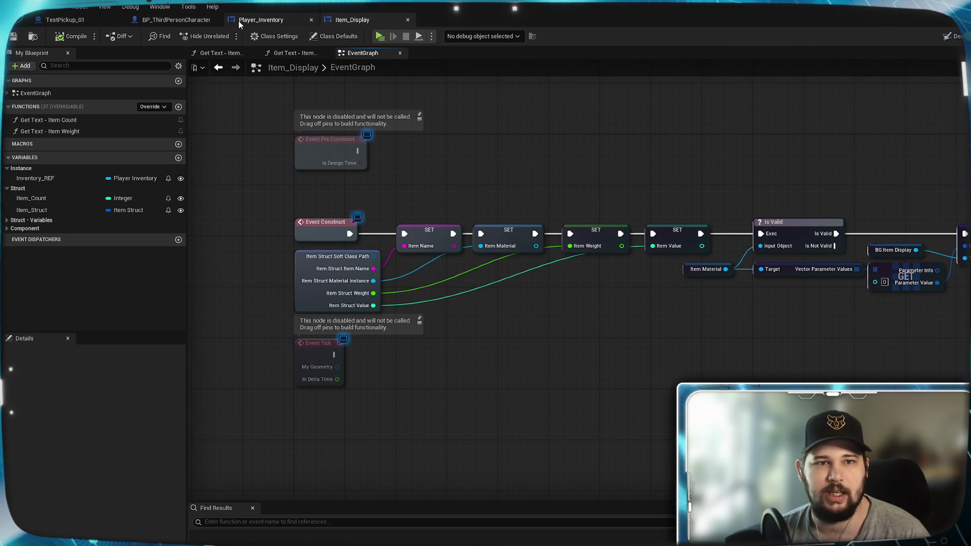
pyautogui.click(264, 21)
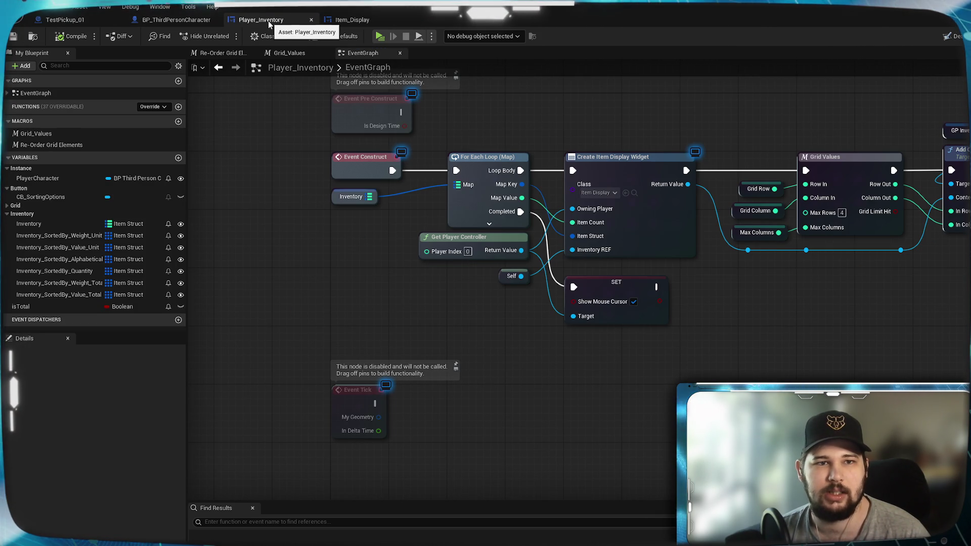
pyautogui.click(183, 21)
pyautogui.scroll(-8, 335, 278)
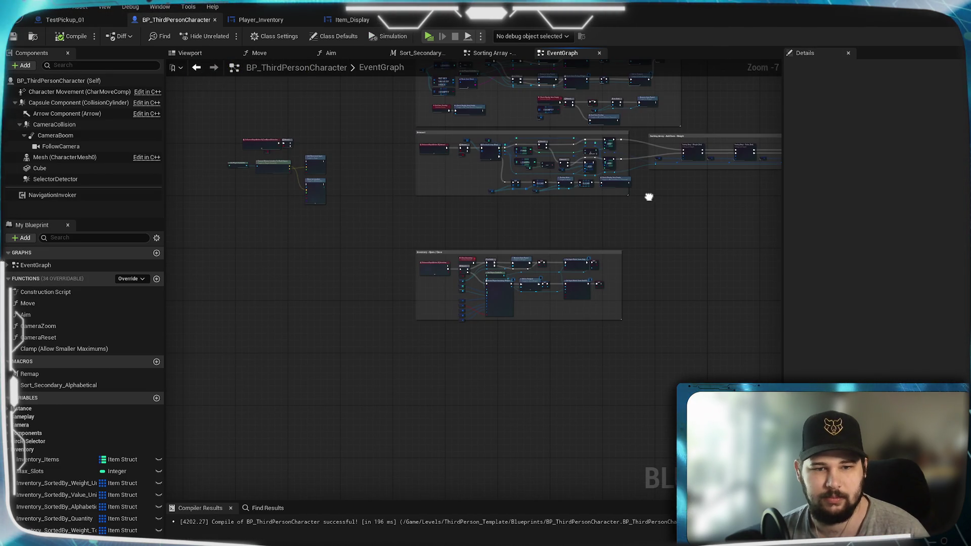
# - Refresh the Create Player Inventory Widget node and add an Inventory_SortedBy_Value_Total getter
pyautogui.scroll(7, 481, 344)
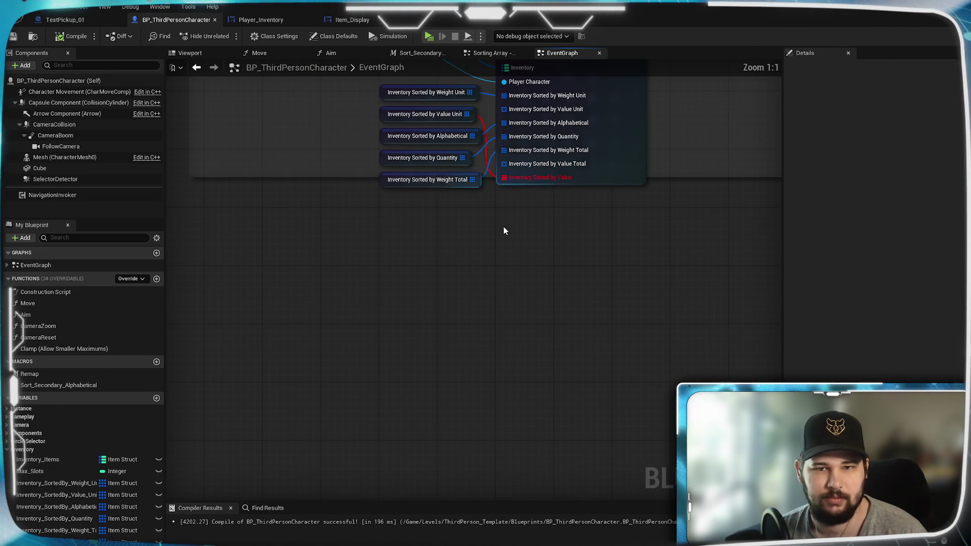
pyautogui.moveTo(503, 229); pyautogui.dragTo(506, 373)
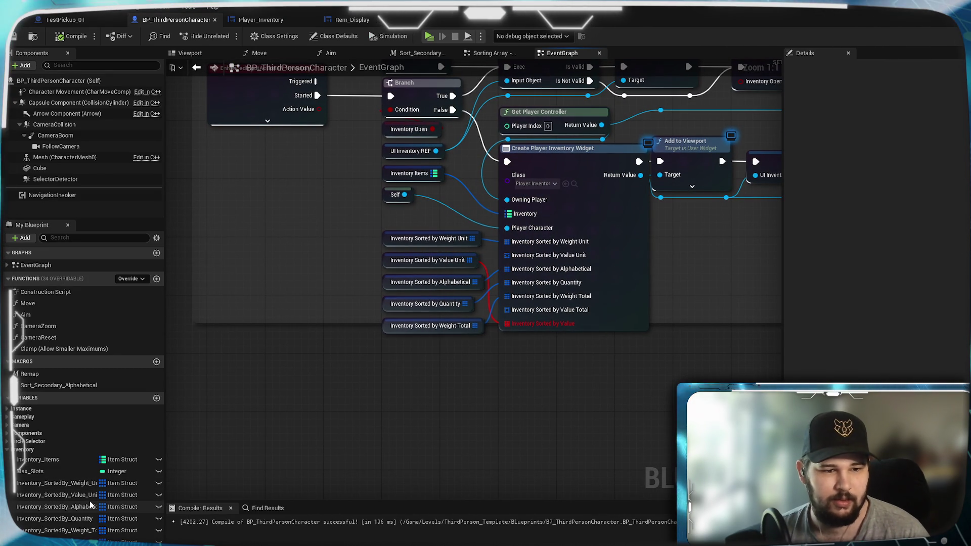
pyautogui.rightClick(625, 275)
pyautogui.click(650, 334)
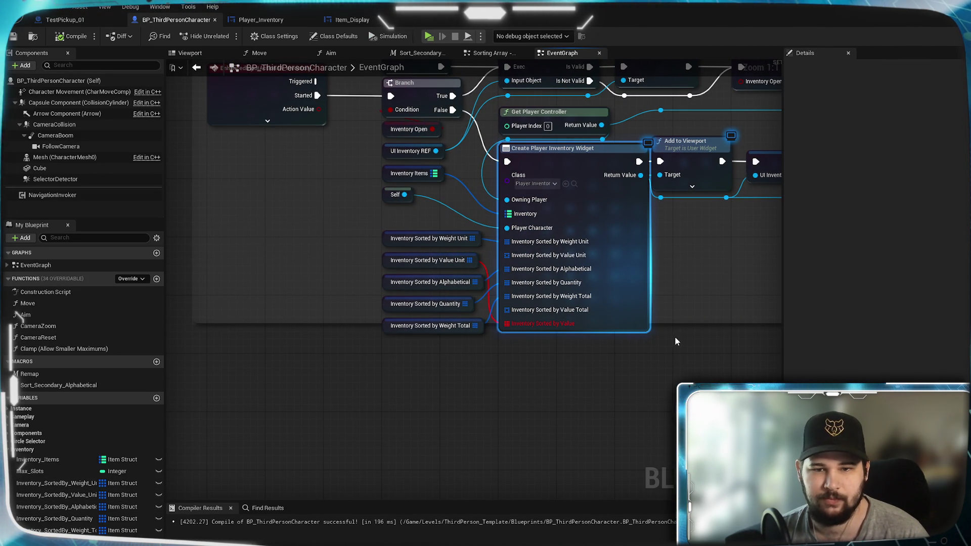
pyautogui.click(521, 367)
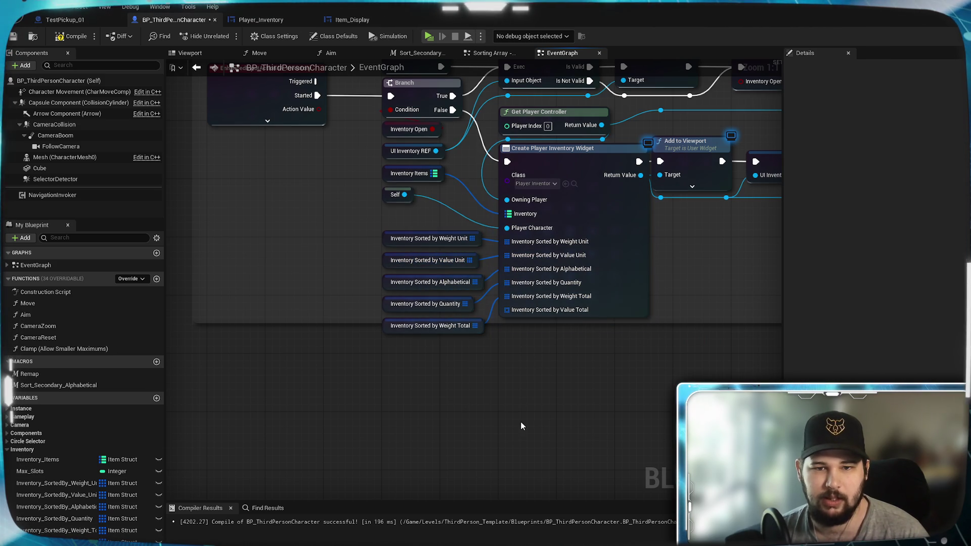
pyautogui.moveTo(66, 539); pyautogui.dragTo(379, 344)
pyautogui.click(398, 364)
# - Connect the Value Total getter to the widget node's Value Total pin
pyautogui.moveTo(465, 347); pyautogui.dragTo(506, 310)
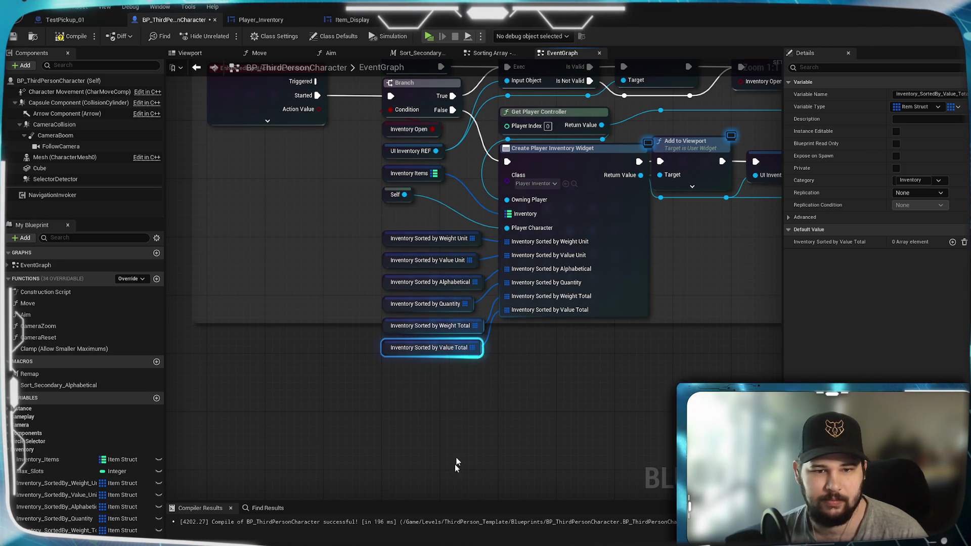
pyautogui.click(455, 463)
pyautogui.scroll(-4, 597, 375)
pyautogui.scroll(-2, 267, 445)
pyautogui.scroll(2, 539, 423)
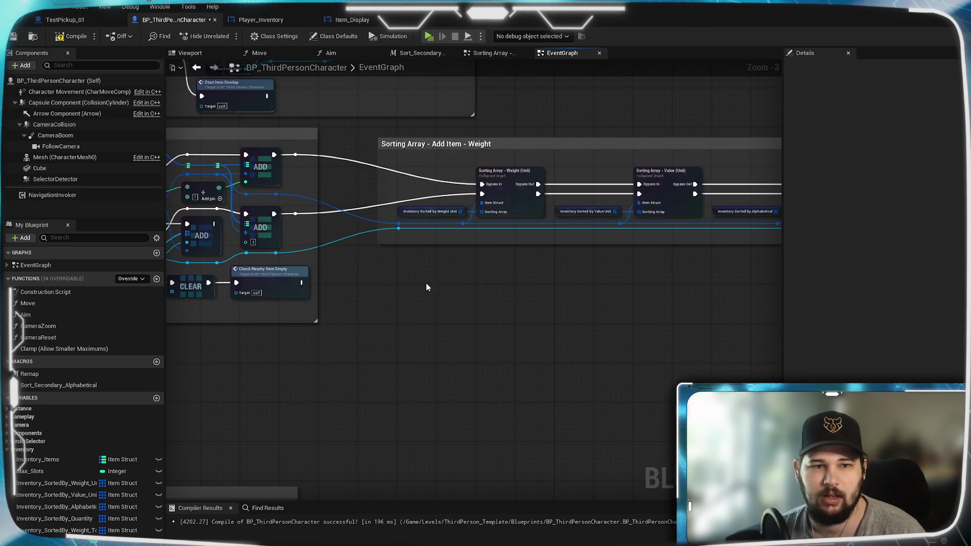
pyautogui.moveTo(426, 283); pyautogui.dragTo(832, 316)
pyautogui.scroll(2, 565, 333)
pyautogui.moveTo(566, 333)
pyautogui.mouseDown()
pyautogui.moveTo(566, 358)
pyautogui.moveTo(398, 338)
pyautogui.mouseUp()
pyautogui.scroll(1, 399, 338)
# - Tidy the Weight (Total) sorting node and its variable underneath it
pyautogui.moveTo(460, 278); pyautogui.dragTo(622, 324)
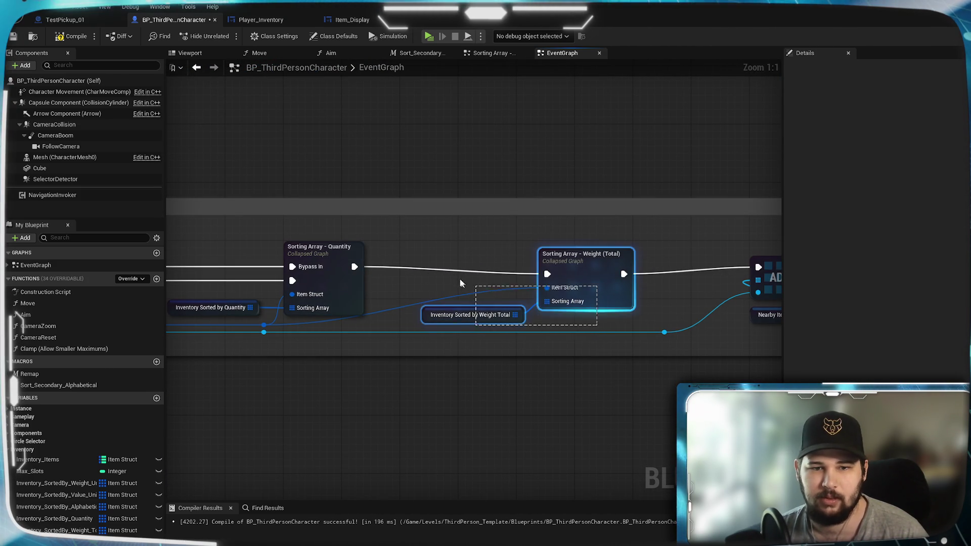
pyautogui.moveTo(557, 263)
pyautogui.mouseDown()
pyautogui.moveTo(478, 261)
pyautogui.moveTo(503, 262)
pyautogui.mouseUp()
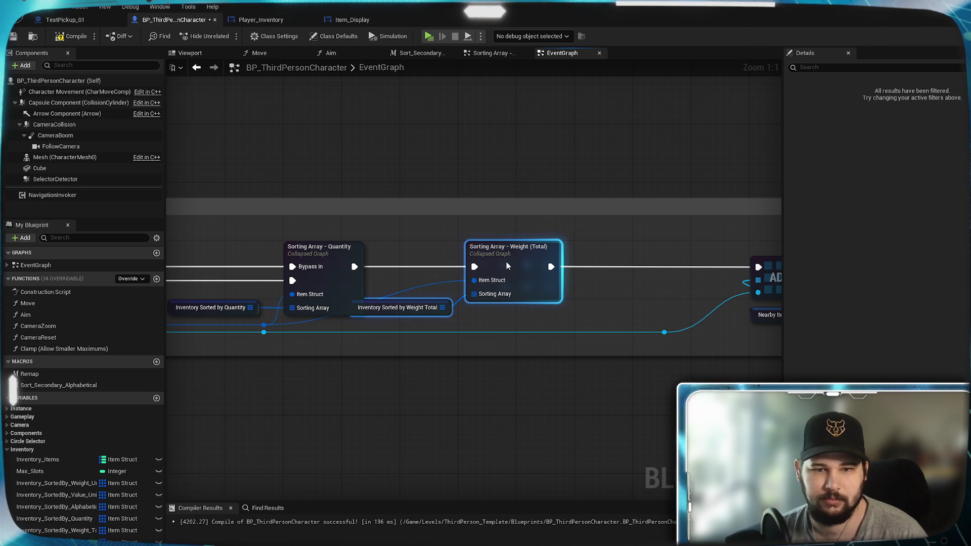
pyautogui.click(417, 319)
pyautogui.moveTo(418, 319); pyautogui.dragTo(537, 325)
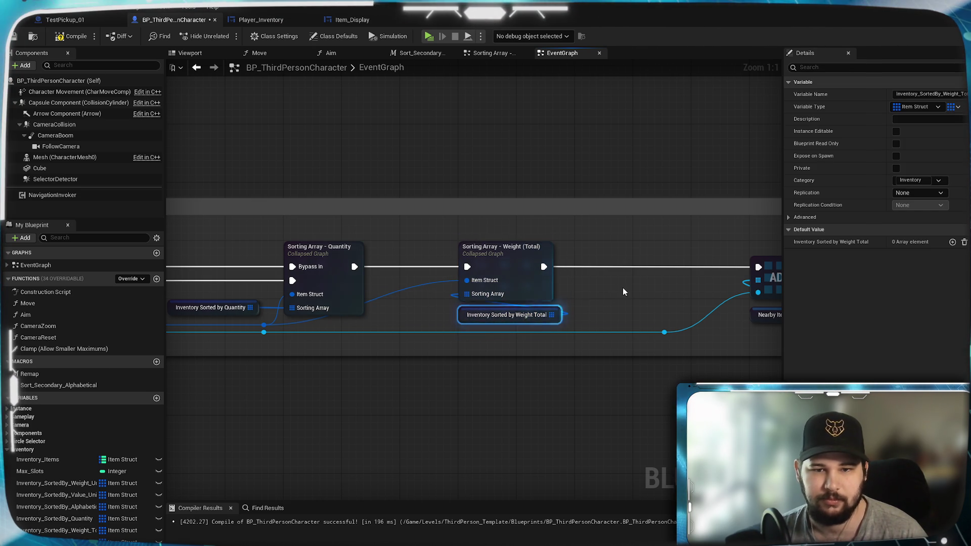
# - Duplicate the Weight (Total) sorting nodes and chain the copy between Weight (Total) and ADD
pyautogui.moveTo(607, 327); pyautogui.dragTo(458, 242)
pyautogui.hotkey('ctrl', 'd')
pyautogui.moveTo(627, 252)
pyautogui.mouseDown()
pyautogui.moveTo(629, 300)
pyautogui.moveTo(608, 277)
pyautogui.mouseUp()
pyautogui.moveTo(544, 267); pyautogui.dragTo(583, 268)
pyautogui.moveTo(666, 268); pyautogui.dragTo(759, 267)
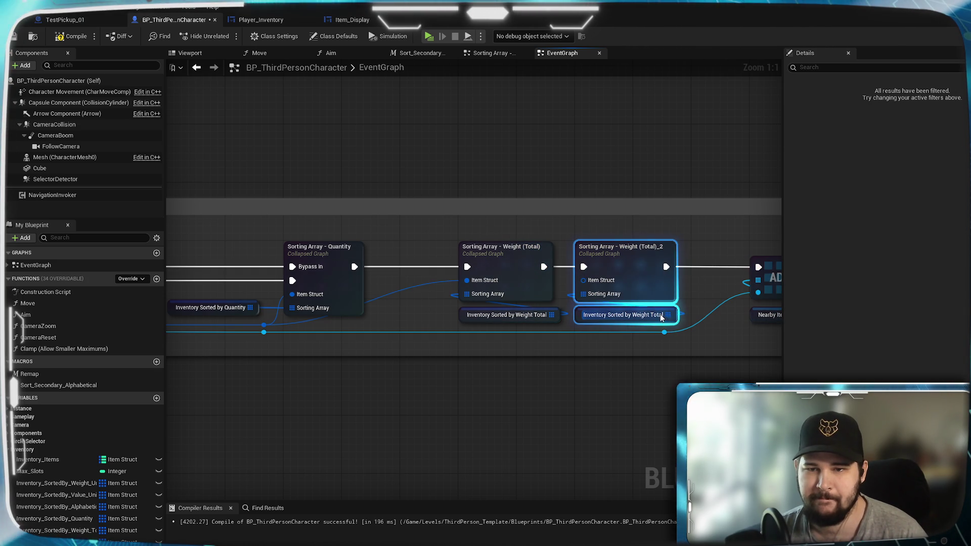
pyautogui.click(650, 320)
# - Point the copy at Inventory Sorted by Value Total and rename it Sorting Array - Value (Total)
pyautogui.rightClick(650, 320)
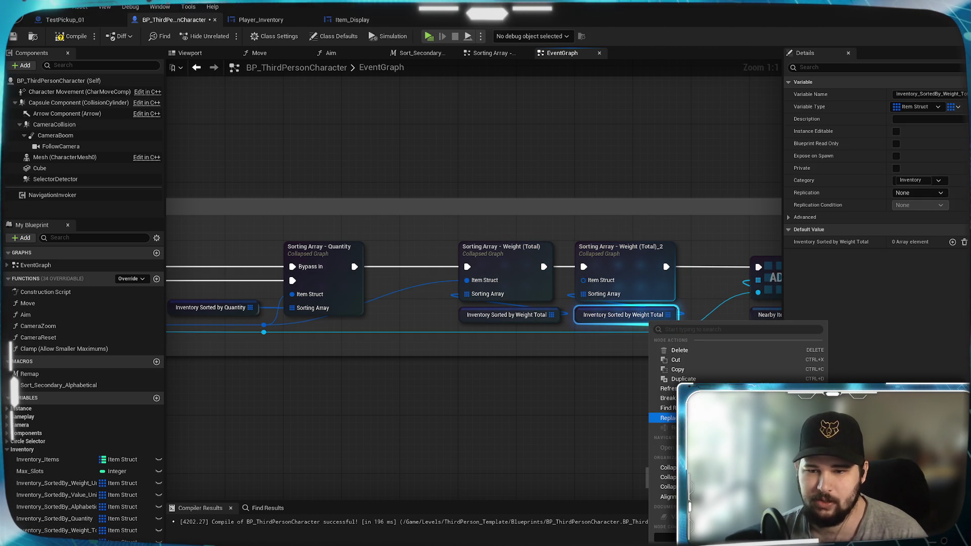
pyautogui.click(860, 424)
pyautogui.click(622, 250)
pyautogui.write('Sorting Array - Value (Total)')
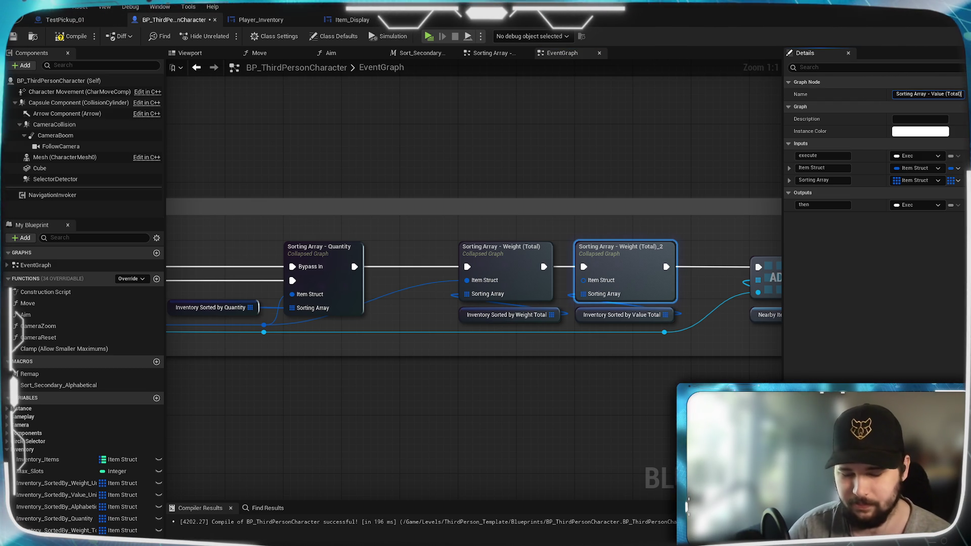
pyautogui.press('Return')
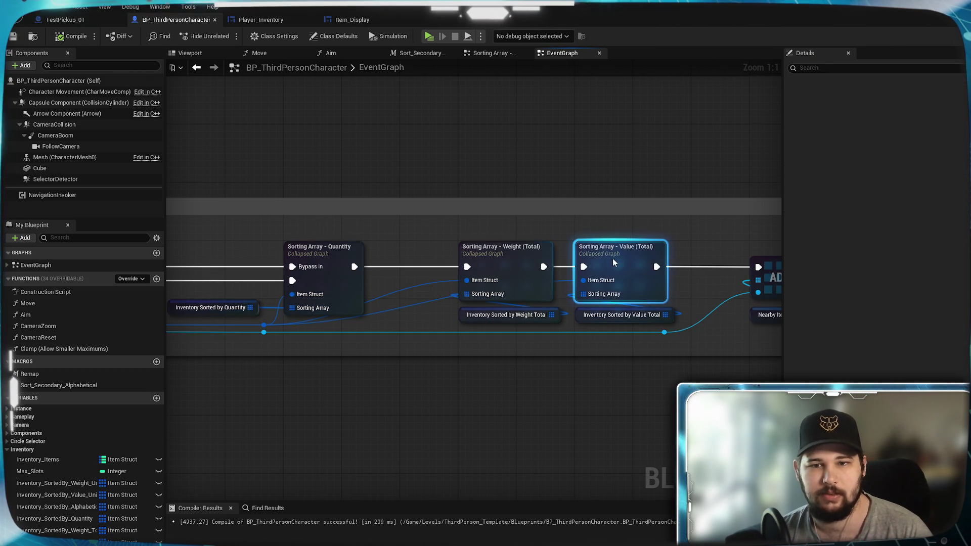
# - Inside Sorting Array - Value (Total), feed the upper Break Item Struct's Value into its multiply
pyautogui.doubleClick(612, 259)
pyautogui.scroll(2, 465, 375)
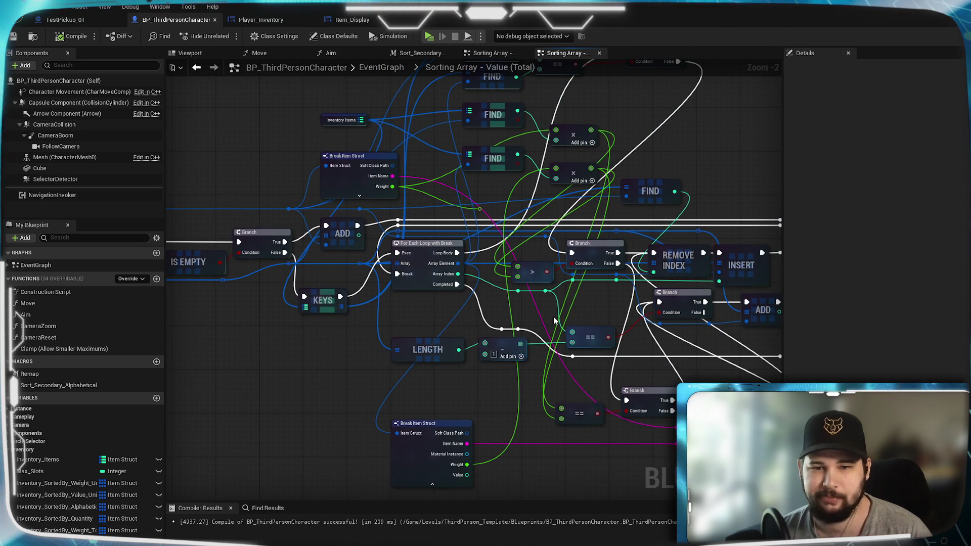
pyautogui.moveTo(563, 329); pyautogui.dragTo(515, 192)
pyautogui.scroll(1, 460, 298)
pyautogui.moveTo(460, 294); pyautogui.dragTo(473, 441)
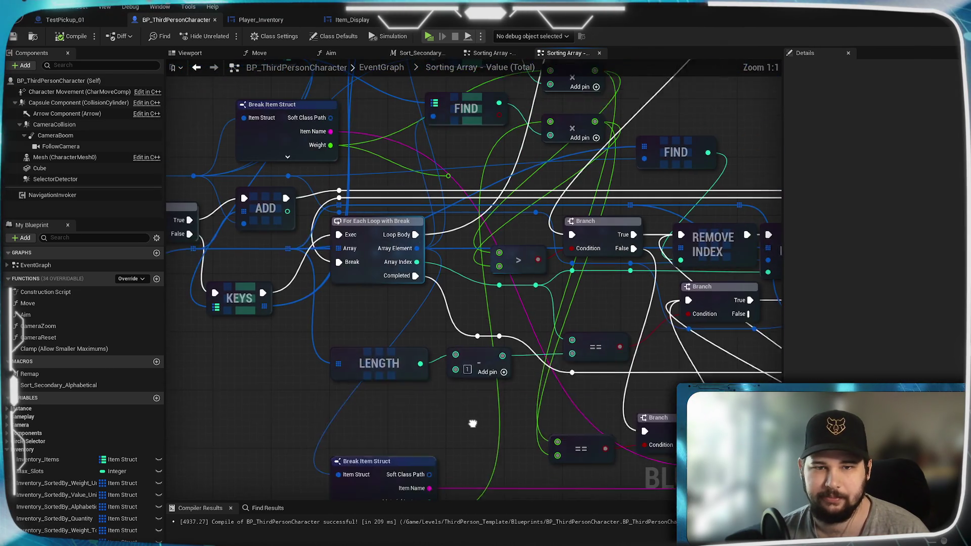
pyautogui.scroll(1, 475, 442)
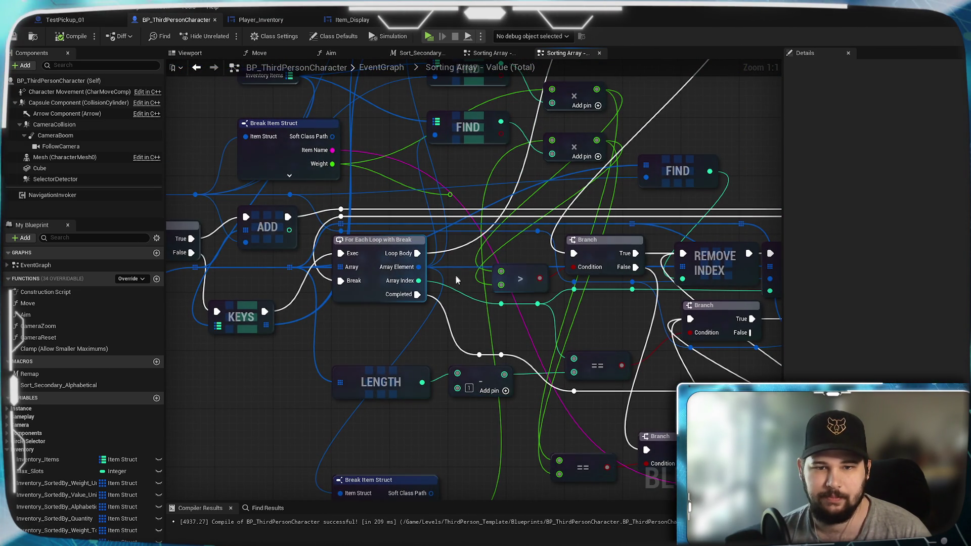
pyautogui.moveTo(455, 275); pyautogui.dragTo(444, 409)
pyautogui.click(278, 309)
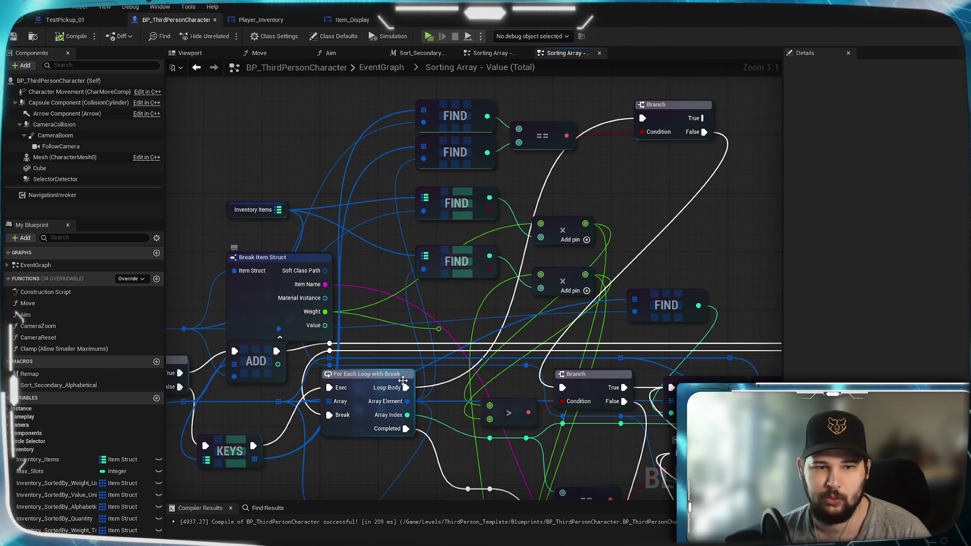
pyautogui.moveTo(329, 330); pyautogui.dragTo(541, 223)
pyautogui.click(281, 337)
# - Feed the lower Break Item Struct's Value into its multiply and compile
pyautogui.moveTo(481, 327)
pyautogui.mouseDown()
pyautogui.moveTo(445, 201)
pyautogui.moveTo(438, 90)
pyautogui.mouseUp()
pyautogui.click(331, 443)
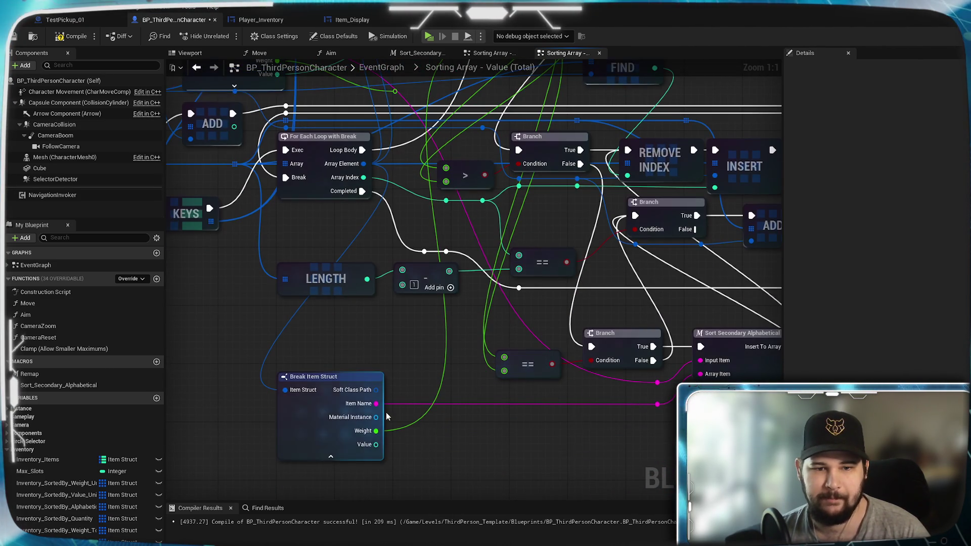
pyautogui.moveTo(375, 444)
pyautogui.mouseDown()
pyautogui.moveTo(445, 325)
pyautogui.moveTo(445, 86)
pyautogui.moveTo(456, 184)
pyautogui.moveTo(497, 177)
pyautogui.mouseUp()
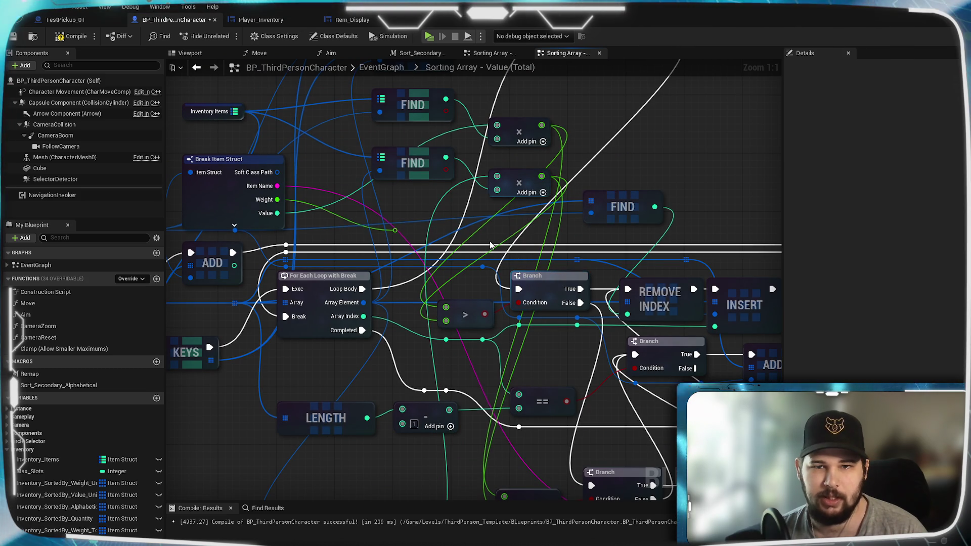
pyautogui.moveTo(501, 389)
pyautogui.mouseDown()
pyautogui.moveTo(443, 256)
pyautogui.moveTo(802, 269)
pyautogui.moveTo(826, 305)
pyautogui.moveTo(891, 360)
pyautogui.moveTo(692, 262)
pyautogui.moveTo(585, 405)
pyautogui.moveTo(564, 490)
pyautogui.moveTo(320, 352)
pyautogui.moveTo(287, 304)
pyautogui.moveTo(288, 295)
pyautogui.moveTo(357, 318)
pyautogui.moveTo(556, 313)
pyautogui.moveTo(527, 241)
pyautogui.mouseUp()
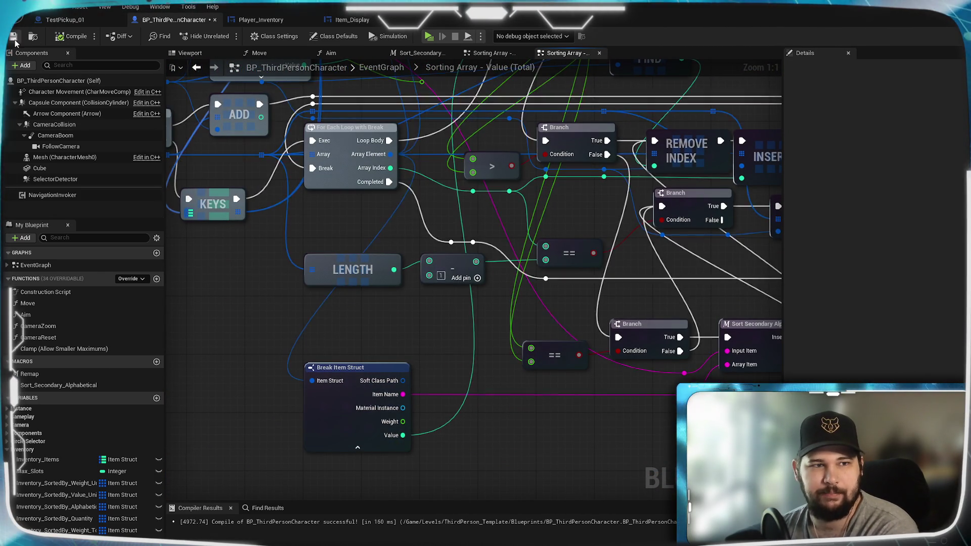
pyautogui.hotkey('ctrl', 's')
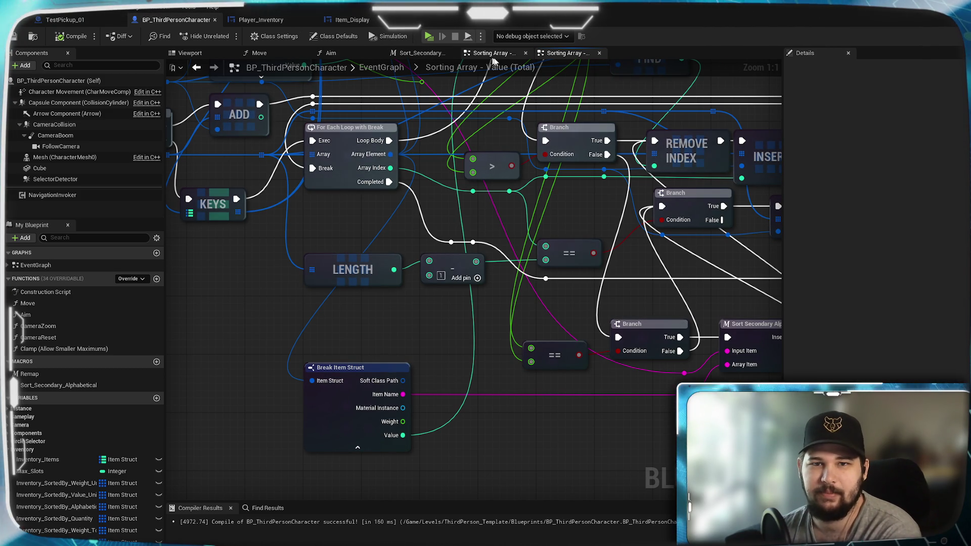
# - Return to the main EventGraph and pan toward the sorting array comment
pyautogui.click(395, 71)
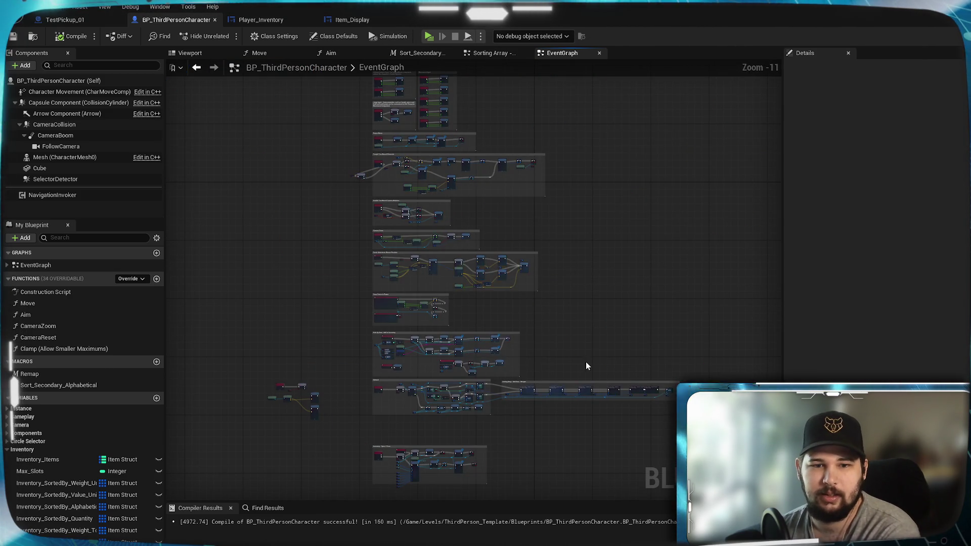
pyautogui.scroll(8, 373, 231)
pyautogui.scroll(-2, 450, 279)
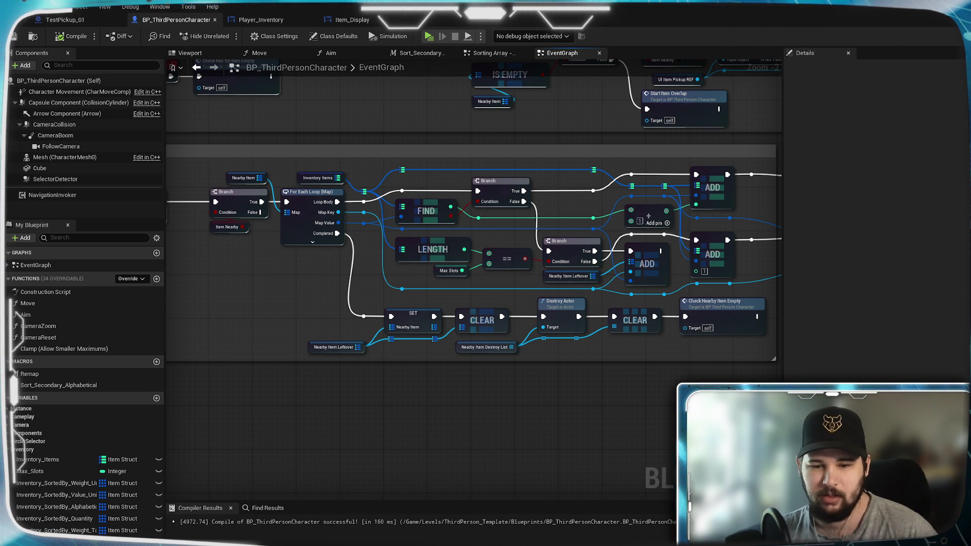
pyautogui.click(862, 332)
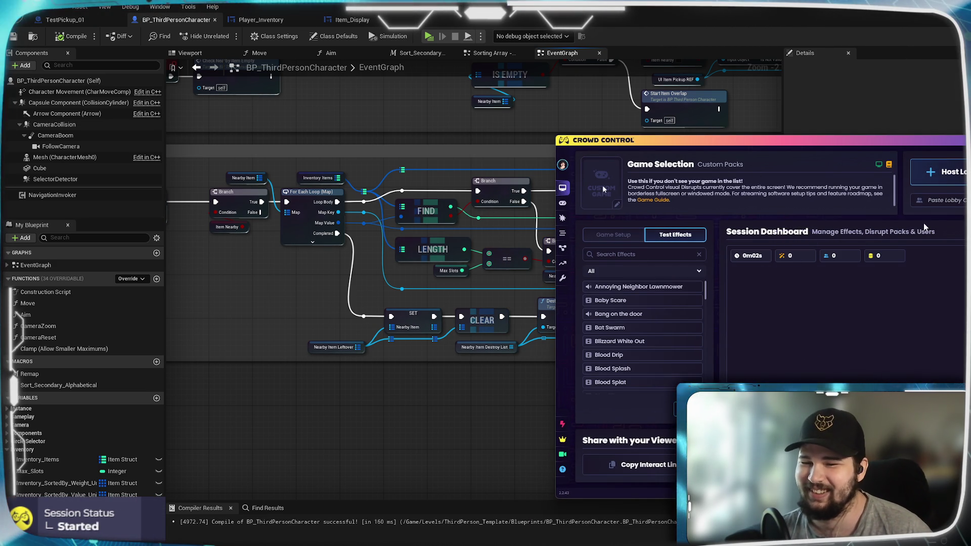
pyautogui.click(400, 356)
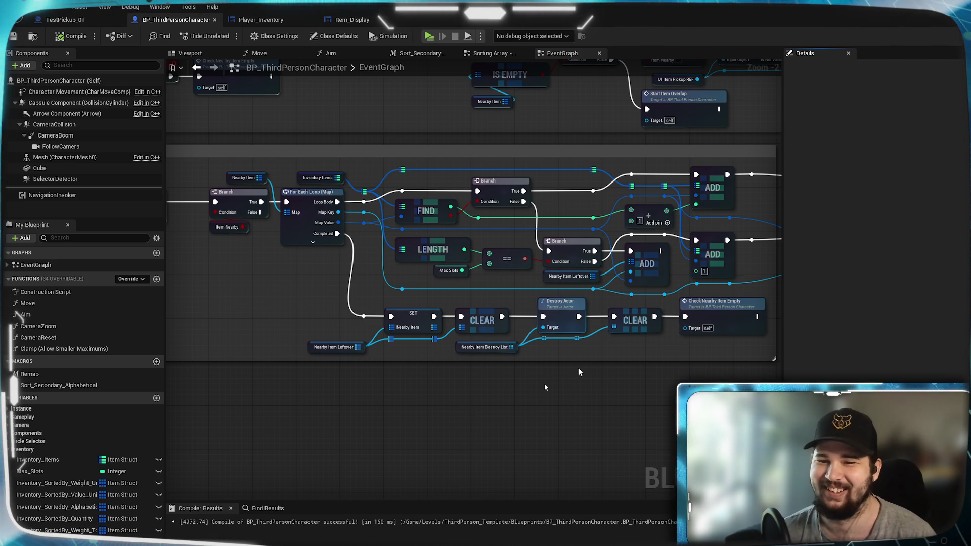
pyautogui.moveTo(631, 393); pyautogui.dragTo(414, 396)
pyautogui.scroll(3, 435, 384)
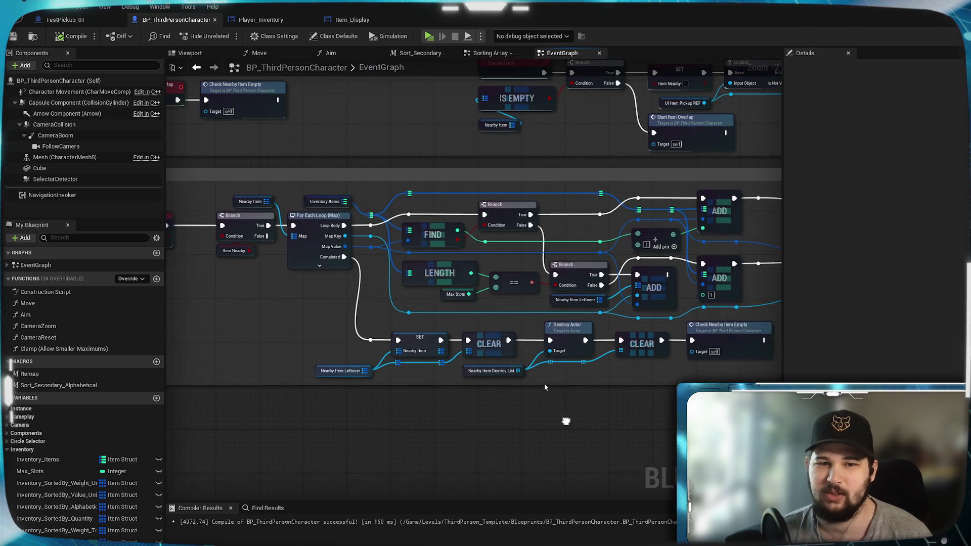
pyautogui.moveTo(545, 387); pyautogui.dragTo(284, 374)
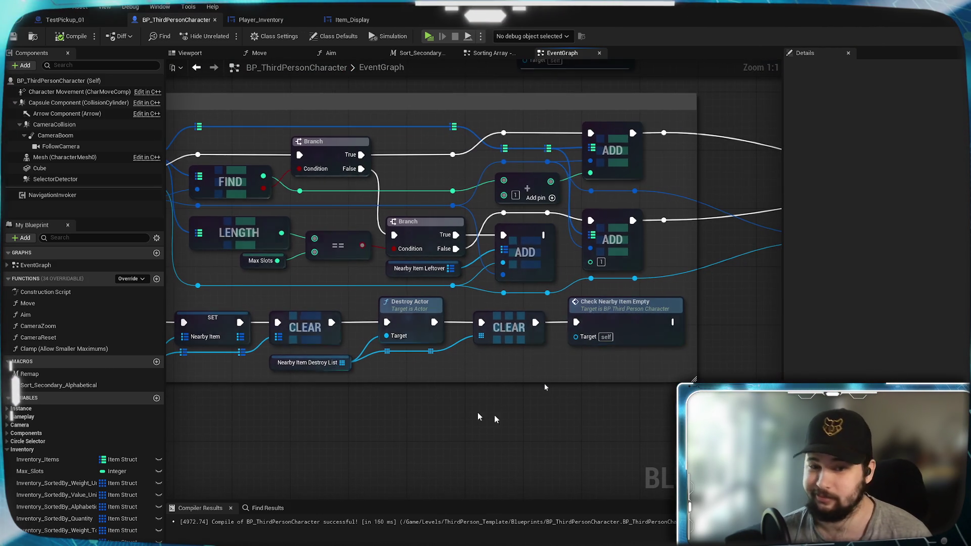
pyautogui.moveTo(629, 416); pyautogui.dragTo(308, 402)
pyautogui.moveTo(551, 411); pyautogui.dragTo(358, 386)
pyautogui.moveTo(628, 400)
pyautogui.mouseDown()
pyautogui.moveTo(516, 382)
pyautogui.moveTo(329, 386)
pyautogui.mouseUp()
pyautogui.moveTo(479, 341)
pyautogui.mouseDown()
pyautogui.moveTo(680, 330)
pyautogui.moveTo(546, 312)
pyautogui.moveTo(562, 312)
pyautogui.moveTo(540, 294)
pyautogui.moveTo(560, 310)
pyautogui.mouseUp()
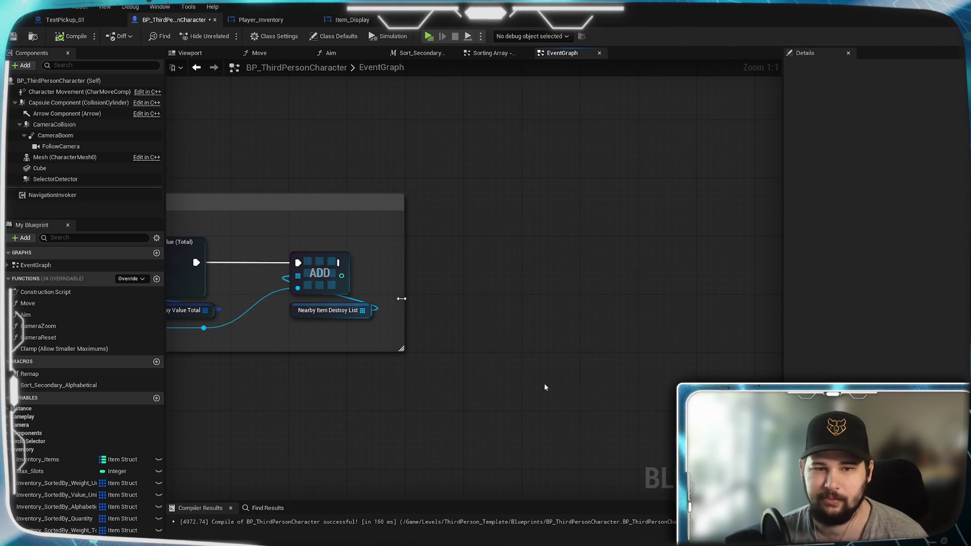
# - Widen the comment box, shift the ADD and Value (Total) sort nodes right, and adjust the reroute point
pyautogui.moveTo(402, 301)
pyautogui.mouseDown()
pyautogui.moveTo(644, 301)
pyautogui.moveTo(632, 300)
pyautogui.mouseUp()
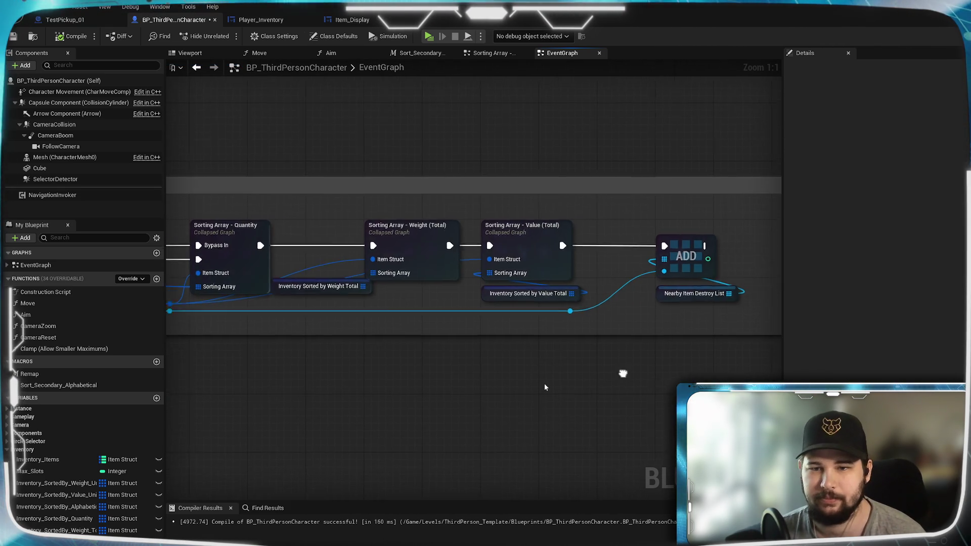
pyautogui.moveTo(487, 319)
pyautogui.mouseDown()
pyautogui.moveTo(375, 282)
pyautogui.moveTo(377, 268)
pyautogui.mouseUp()
pyautogui.moveTo(404, 235)
pyautogui.mouseDown()
pyautogui.moveTo(668, 222)
pyautogui.moveTo(638, 242)
pyautogui.mouseUp()
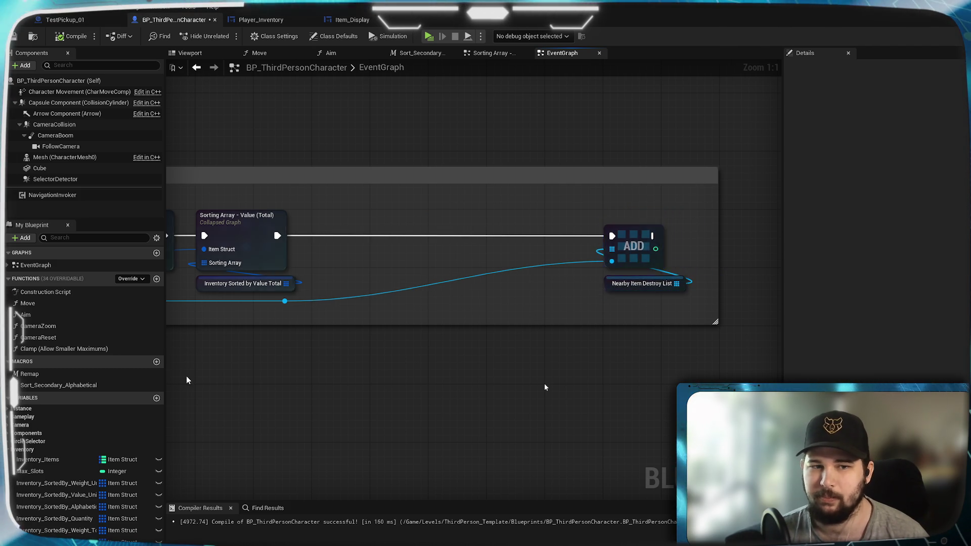
pyautogui.click(401, 316)
pyautogui.moveTo(393, 258)
pyautogui.mouseDown()
pyautogui.moveTo(521, 252)
pyautogui.moveTo(509, 258)
pyautogui.moveTo(487, 245)
pyautogui.moveTo(546, 245)
pyautogui.mouseUp()
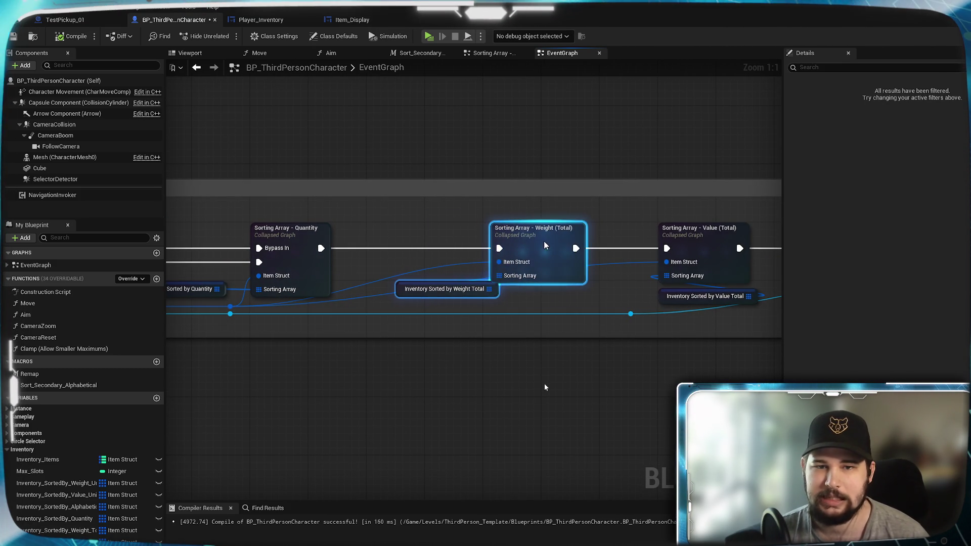
pyautogui.click(463, 303)
pyautogui.moveTo(462, 298)
pyautogui.mouseDown()
pyautogui.moveTo(433, 277)
pyautogui.moveTo(723, 267)
pyautogui.mouseUp()
pyautogui.moveTo(354, 284)
pyautogui.mouseDown()
pyautogui.moveTo(941, 273)
pyautogui.moveTo(706, 281)
pyautogui.mouseUp()
pyautogui.moveTo(779, 243); pyautogui.dragTo(197, 277)
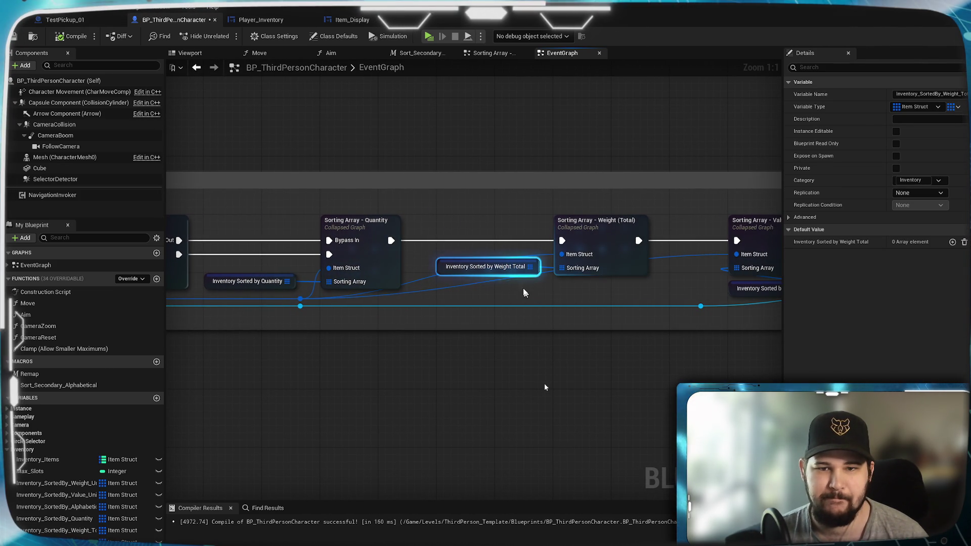
pyautogui.moveTo(503, 277); pyautogui.dragTo(504, 284)
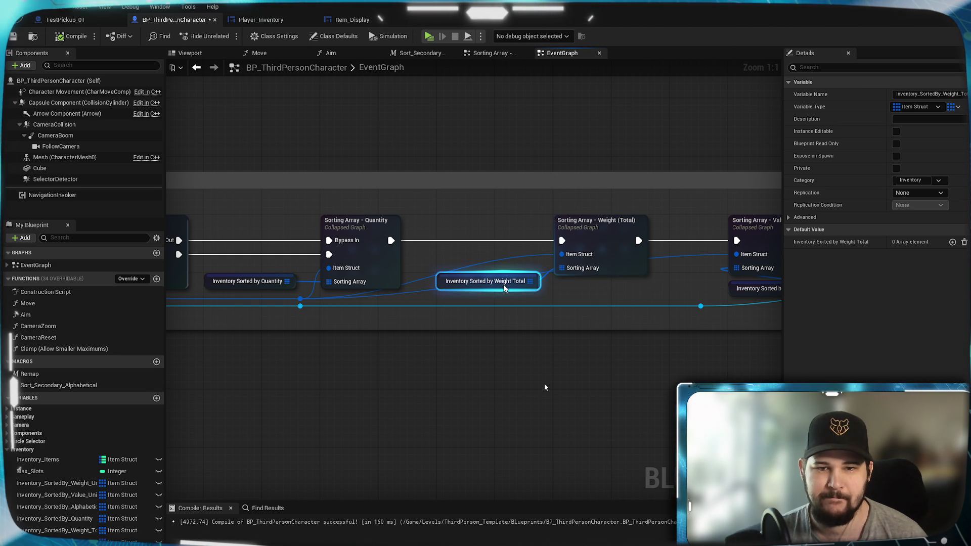
pyautogui.click(622, 238)
pyautogui.moveTo(670, 225)
pyautogui.mouseDown()
pyautogui.moveTo(689, 282)
pyautogui.moveTo(685, 267)
pyautogui.mouseUp()
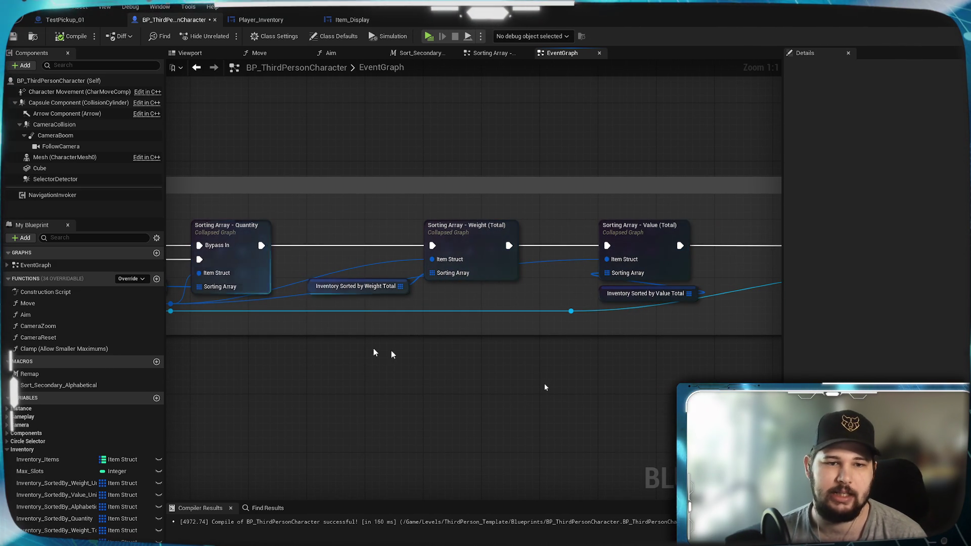
pyautogui.moveTo(389, 267); pyautogui.dragTo(508, 257)
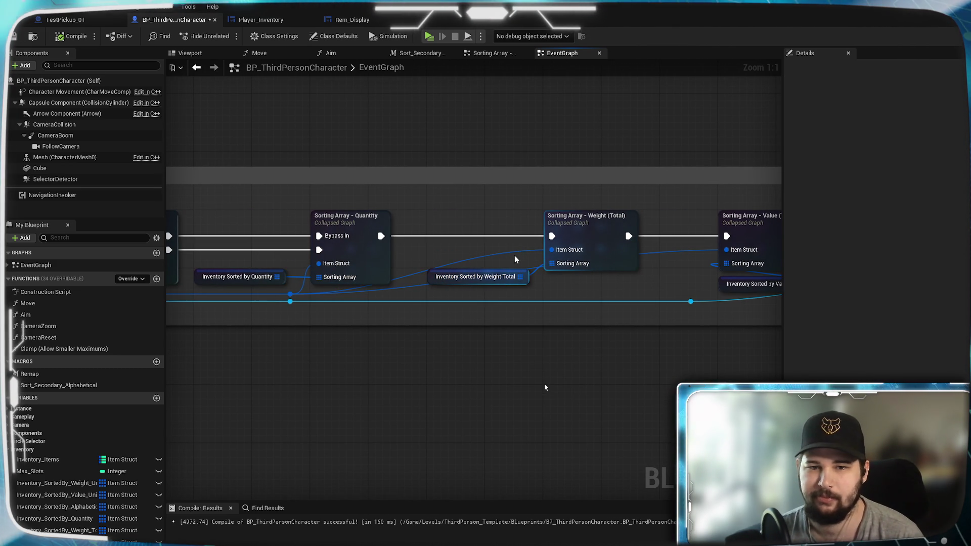
pyautogui.moveTo(507, 257)
pyautogui.mouseDown()
pyautogui.moveTo(540, 295)
pyautogui.moveTo(529, 300)
pyautogui.mouseUp()
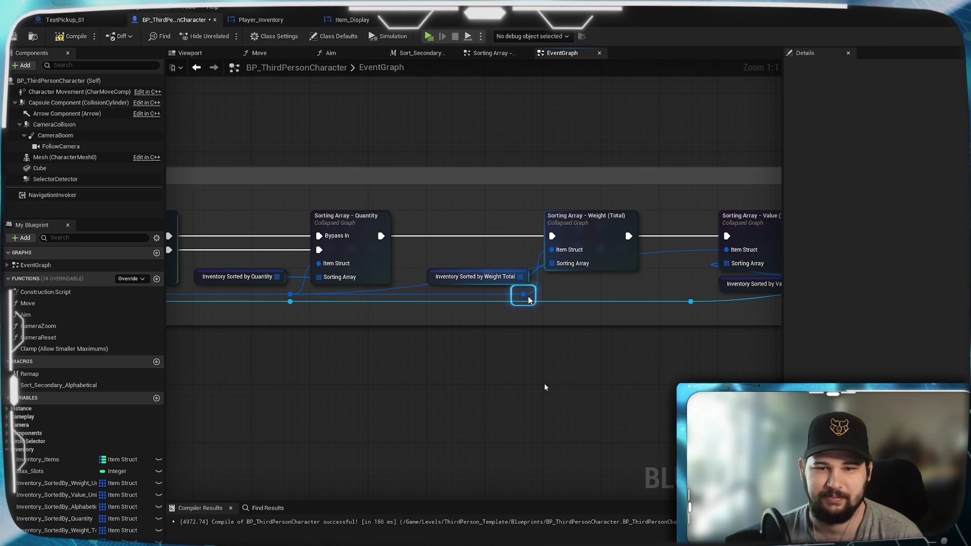
pyautogui.moveTo(528, 297)
pyautogui.mouseDown()
pyautogui.moveTo(524, 304)
pyautogui.moveTo(733, 253)
pyautogui.moveTo(727, 263)
pyautogui.mouseUp()
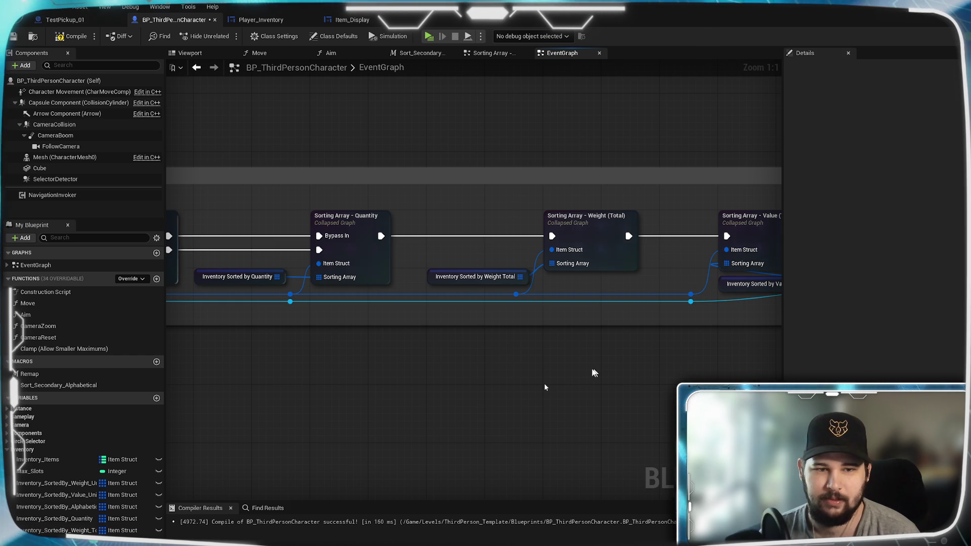
# - Move the Value (Total) group right and set the Inventory Sorted by Value Total variable under the chain
pyautogui.moveTo(614, 326); pyautogui.dragTo(428, 248)
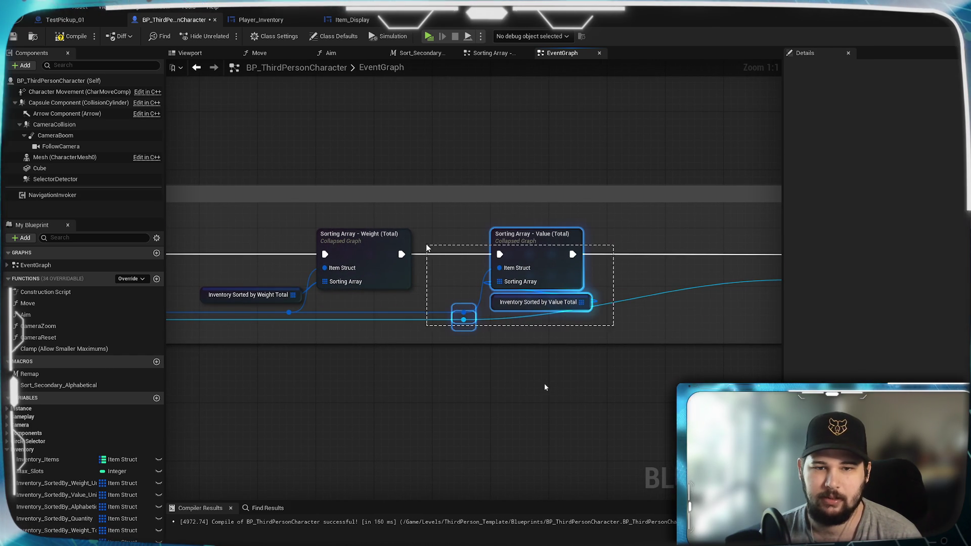
pyautogui.moveTo(532, 243)
pyautogui.mouseDown()
pyautogui.moveTo(605, 241)
pyautogui.moveTo(597, 241)
pyautogui.mouseUp()
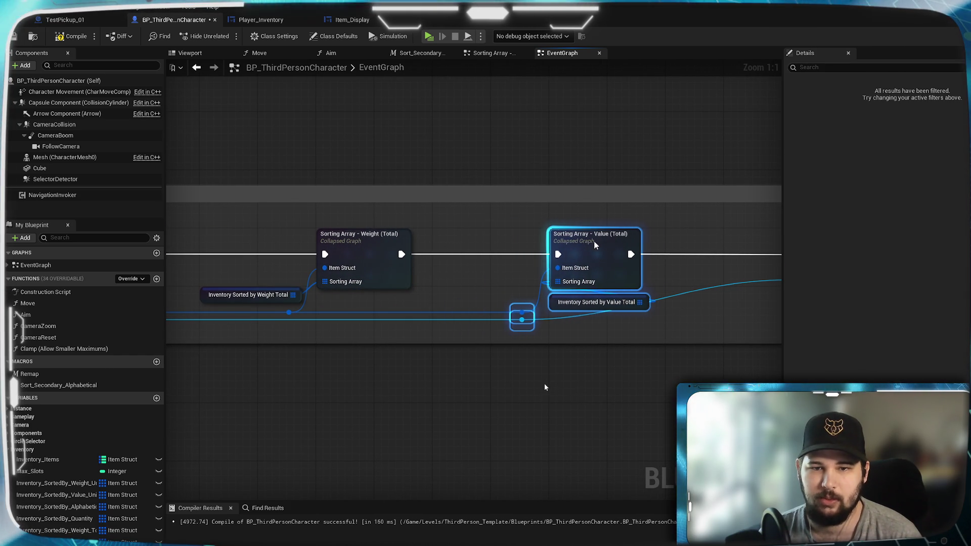
pyautogui.click(594, 332)
pyautogui.moveTo(617, 306)
pyautogui.mouseDown()
pyautogui.moveTo(487, 305)
pyautogui.moveTo(503, 301)
pyautogui.mouseUp()
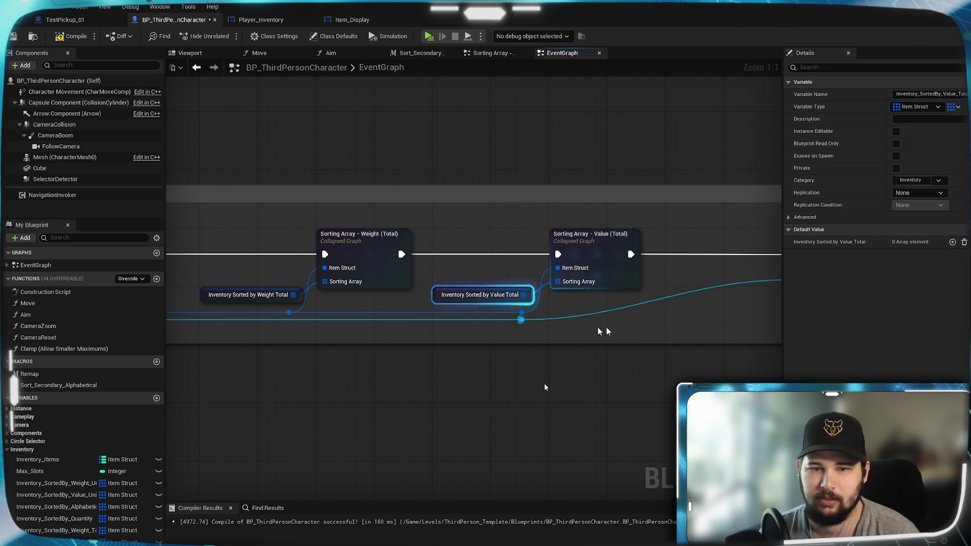
pyautogui.click(629, 316)
pyautogui.moveTo(457, 357); pyautogui.dragTo(523, 346)
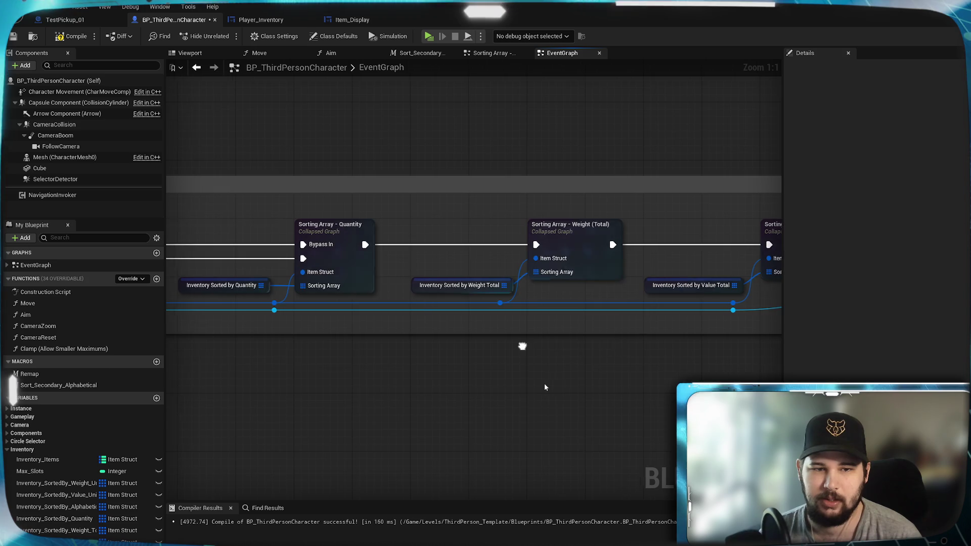
pyautogui.scroll(-3, 523, 347)
pyautogui.moveTo(451, 324)
pyautogui.mouseDown()
pyautogui.moveTo(770, 308)
pyautogui.moveTo(734, 302)
pyautogui.mouseUp()
pyautogui.click(701, 313)
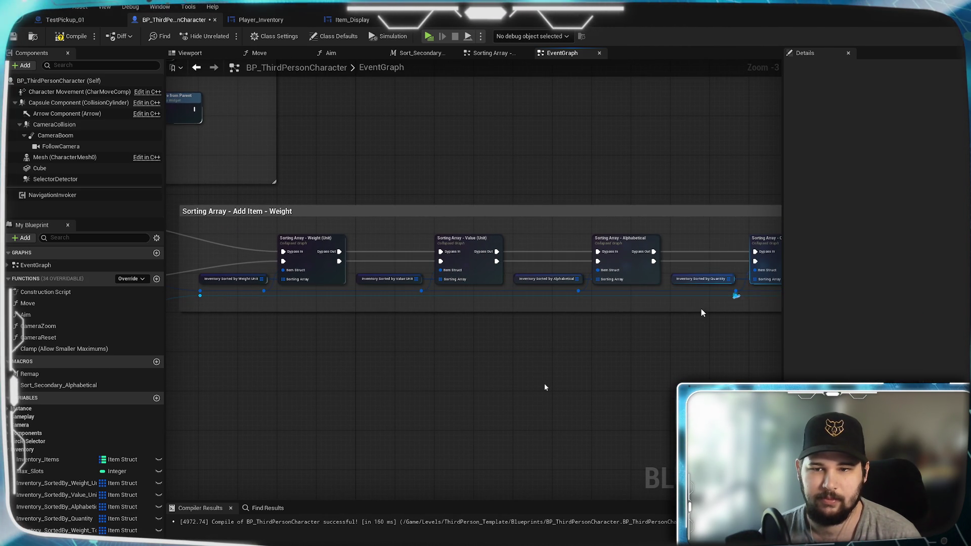
pyautogui.click(736, 295)
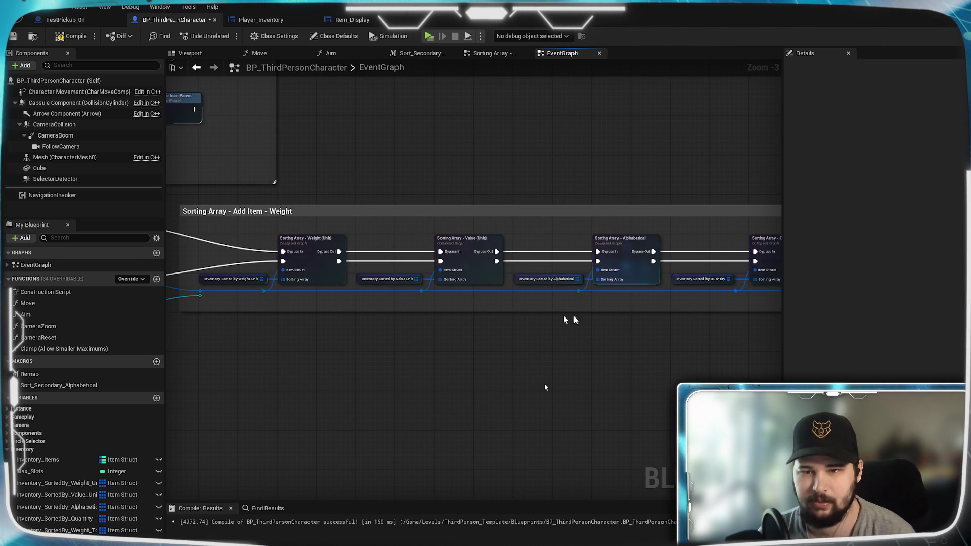
pyautogui.moveTo(201, 296)
pyautogui.mouseDown()
pyautogui.moveTo(733, 289)
pyautogui.moveTo(547, 304)
pyautogui.moveTo(818, 306)
pyautogui.moveTo(664, 296)
pyautogui.moveTo(677, 297)
pyautogui.mouseUp()
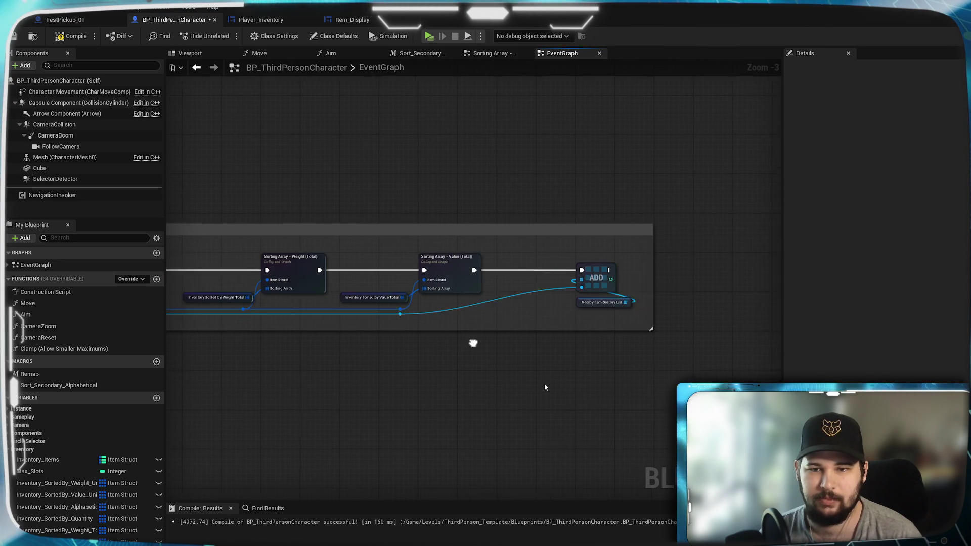
pyautogui.moveTo(473, 343); pyautogui.dragTo(453, 338)
# - Compile and save BP_ThirdPersonCharacter, then bring up TestPickup_01's Construction Script
pyautogui.click(71, 36)
pyautogui.click(13, 37)
pyautogui.moveTo(250, 365)
pyautogui.mouseDown()
pyautogui.moveTo(505, 362)
pyautogui.moveTo(501, 308)
pyautogui.mouseUp()
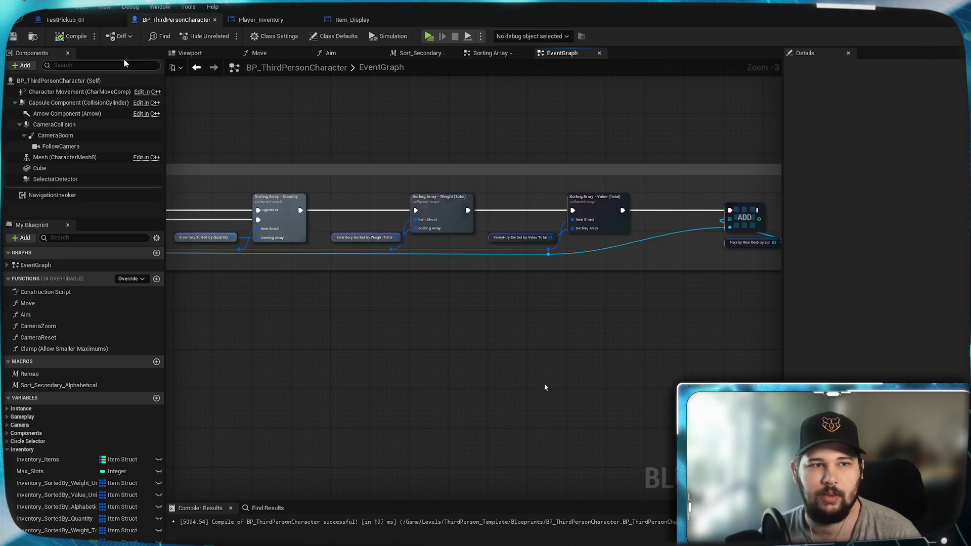
pyautogui.click(65, 19)
pyautogui.scroll(-1, 411, 366)
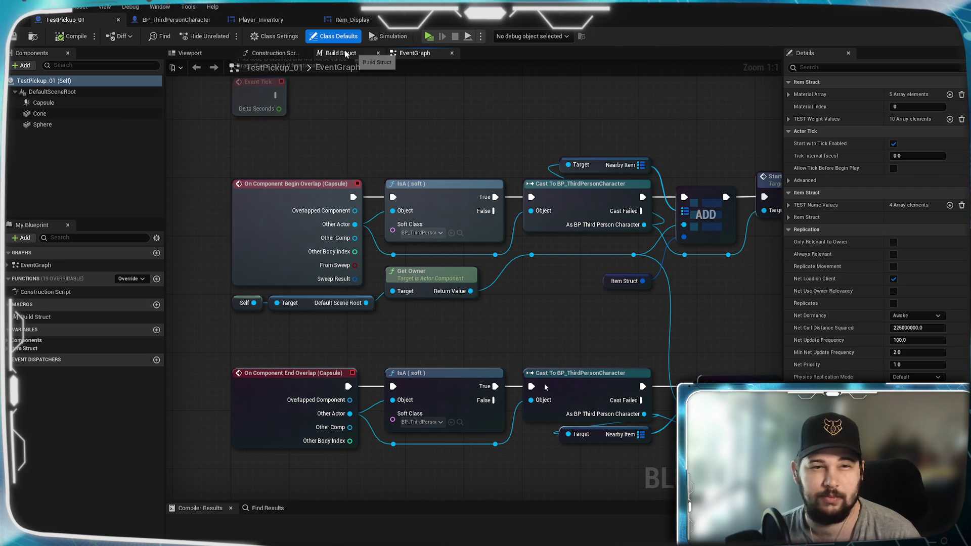
pyautogui.click(273, 53)
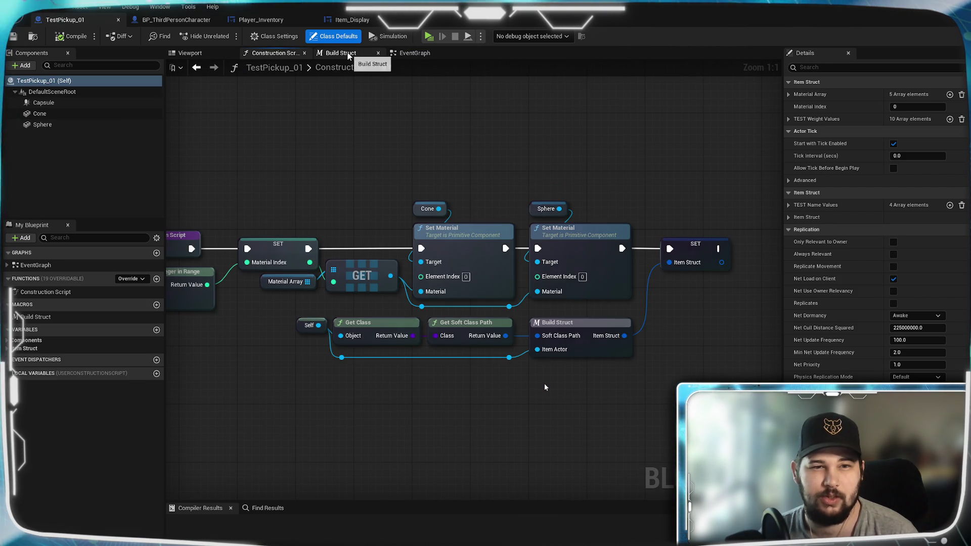
# - In the Build Struct macro, check the TEST Weight Values array, reposition Make Item Struct, and expand Item Struct variables
pyautogui.click(348, 55)
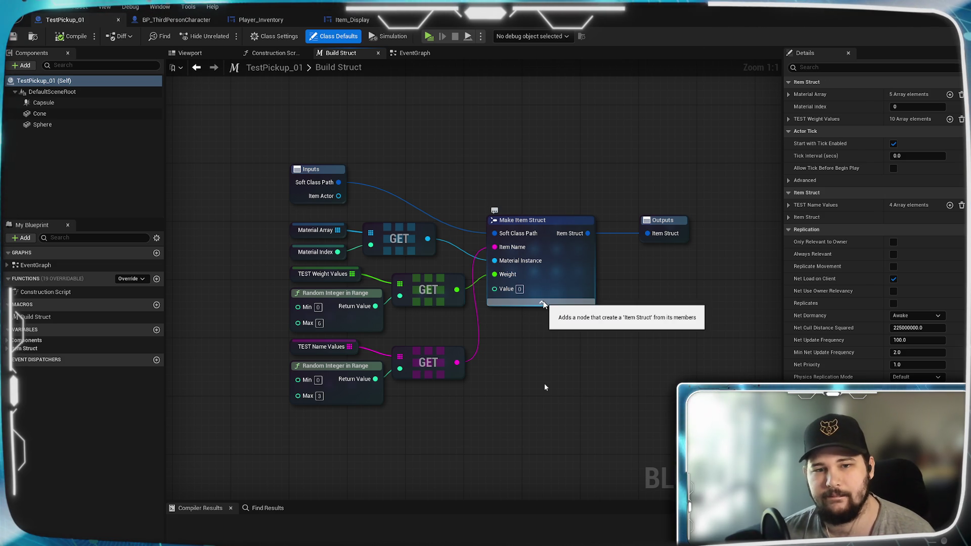
pyautogui.moveTo(521, 328); pyautogui.dragTo(590, 311)
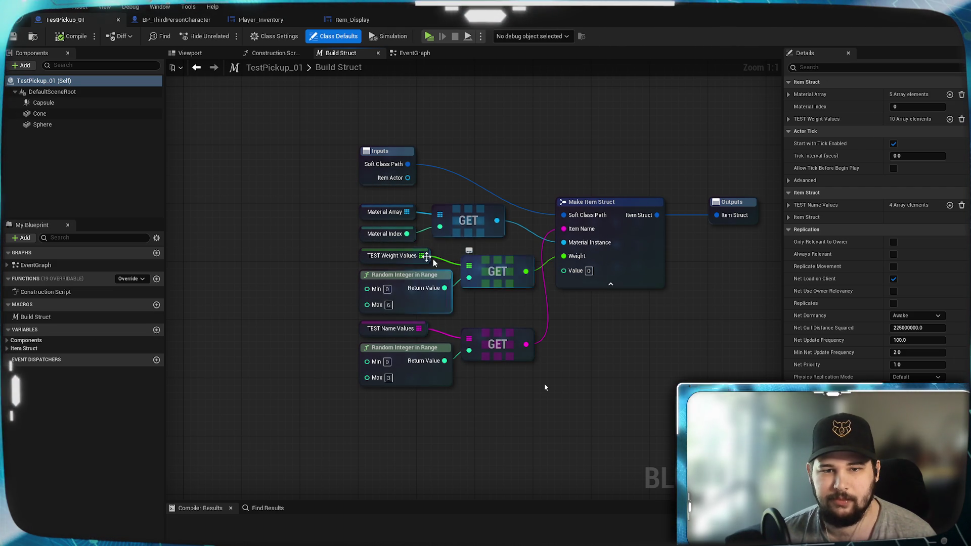
pyautogui.click(410, 263)
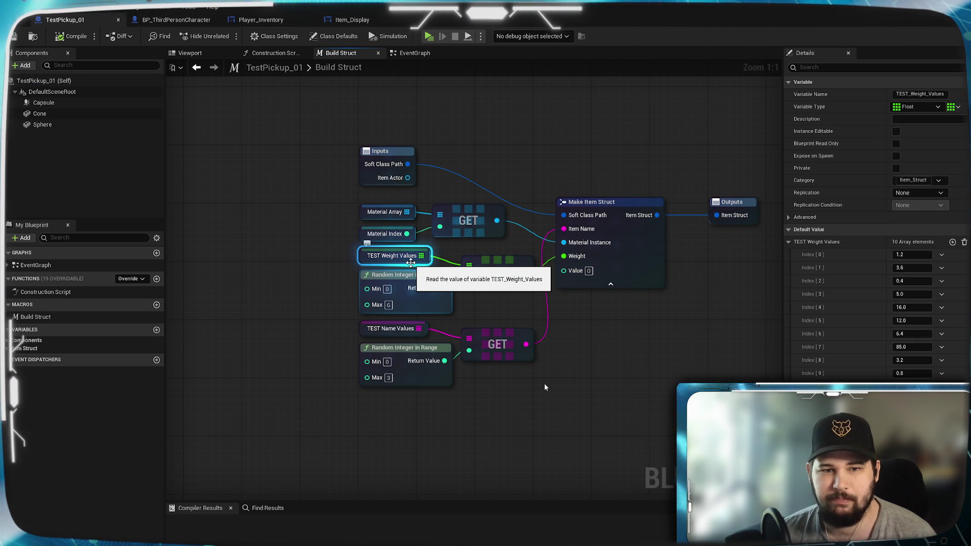
pyautogui.click(526, 433)
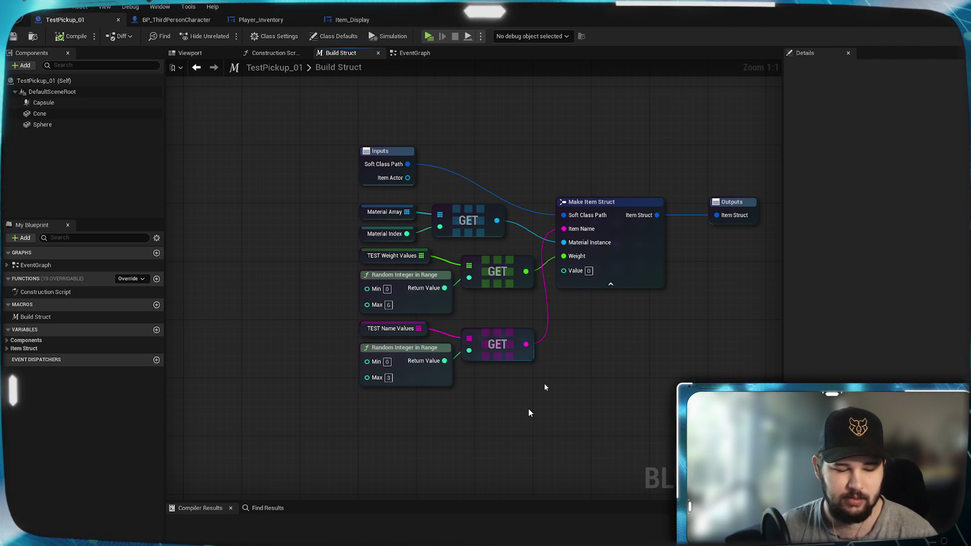
pyautogui.moveTo(766, 269)
pyautogui.mouseDown()
pyautogui.moveTo(657, 228)
pyautogui.moveTo(496, 198)
pyautogui.mouseUp()
pyautogui.moveTo(471, 233); pyautogui.dragTo(507, 232)
pyautogui.click(596, 343)
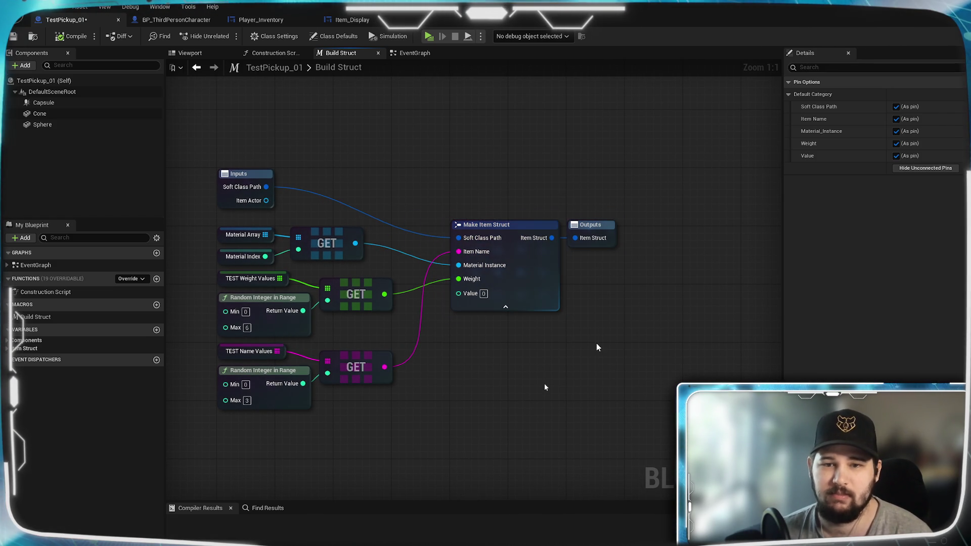
pyautogui.moveTo(583, 338)
pyautogui.mouseDown()
pyautogui.moveTo(645, 308)
pyautogui.moveTo(637, 299)
pyautogui.moveTo(666, 245)
pyautogui.mouseUp()
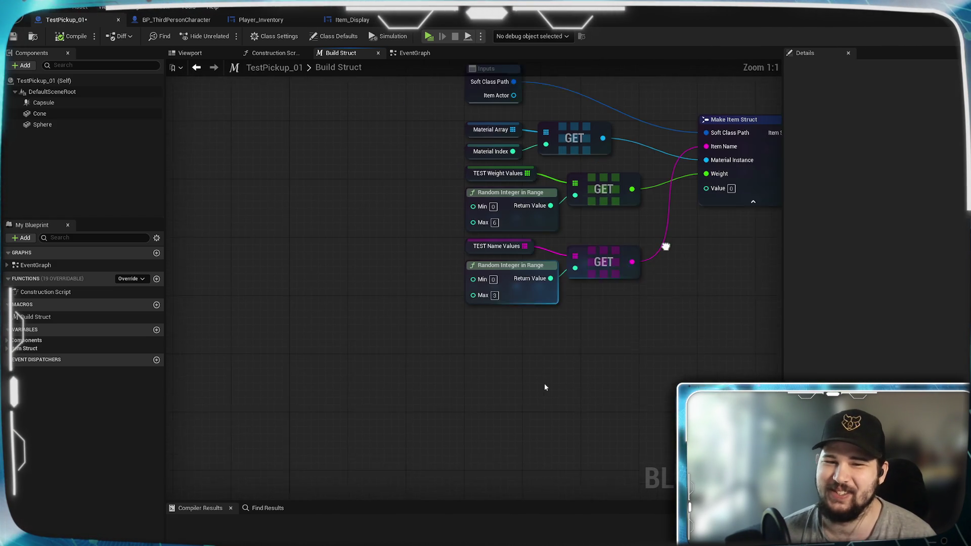
pyautogui.click(30, 348)
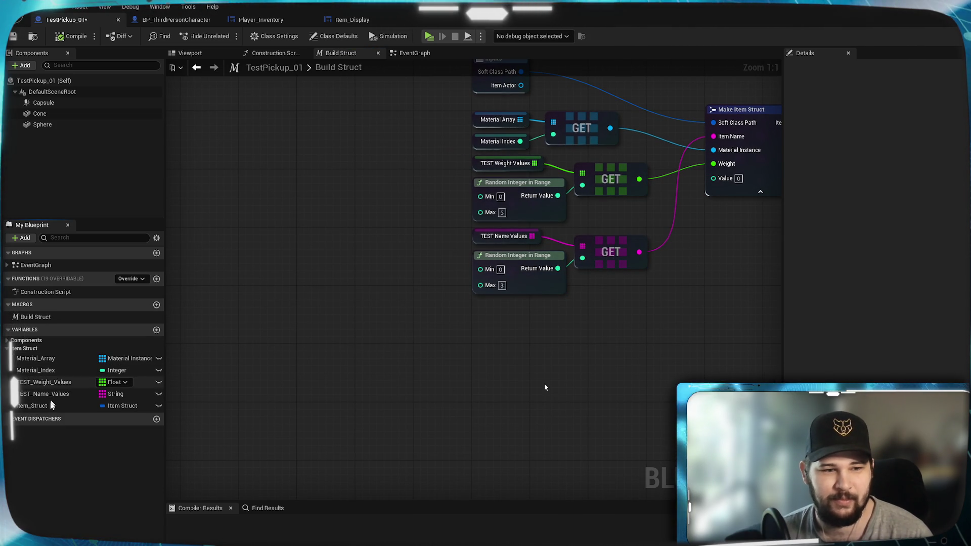
# - Duplicate TEST_Weight_Values, rename the copy TEST_Value_Values, and place it above Item_Struct
pyautogui.rightClick(65, 383)
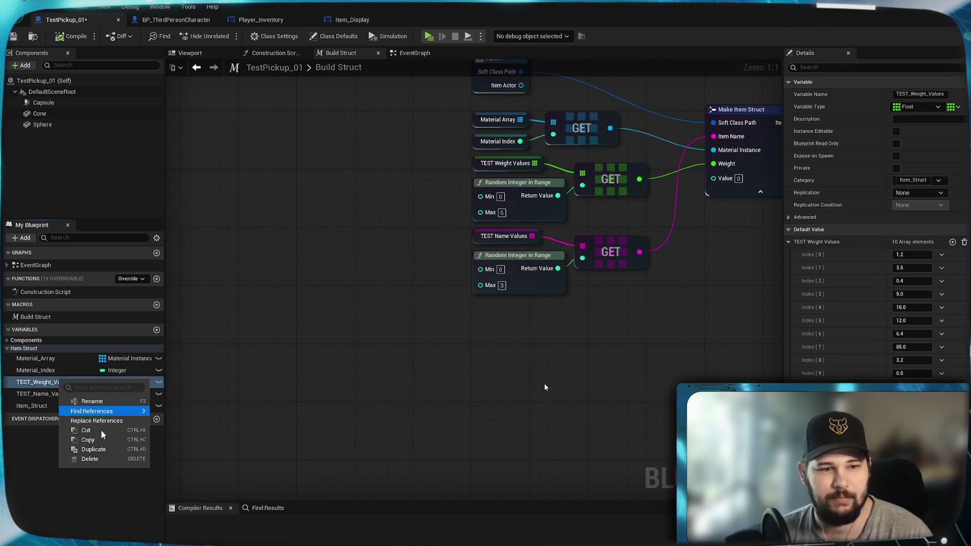
pyautogui.click(96, 448)
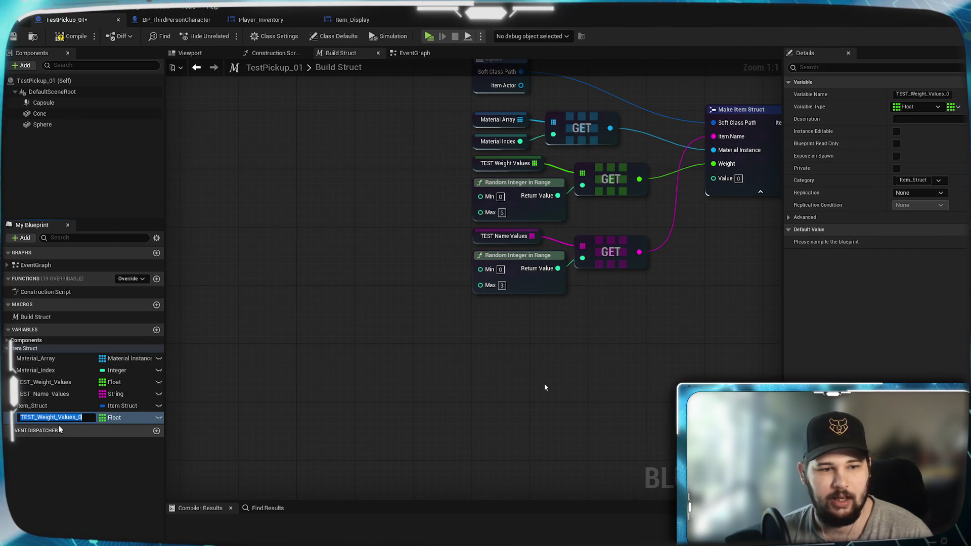
pyautogui.write('TEST_Weight_Va')
pyautogui.press('BackSpace')
pyautogui.press('BackSpace')
pyautogui.press('BackSpace')
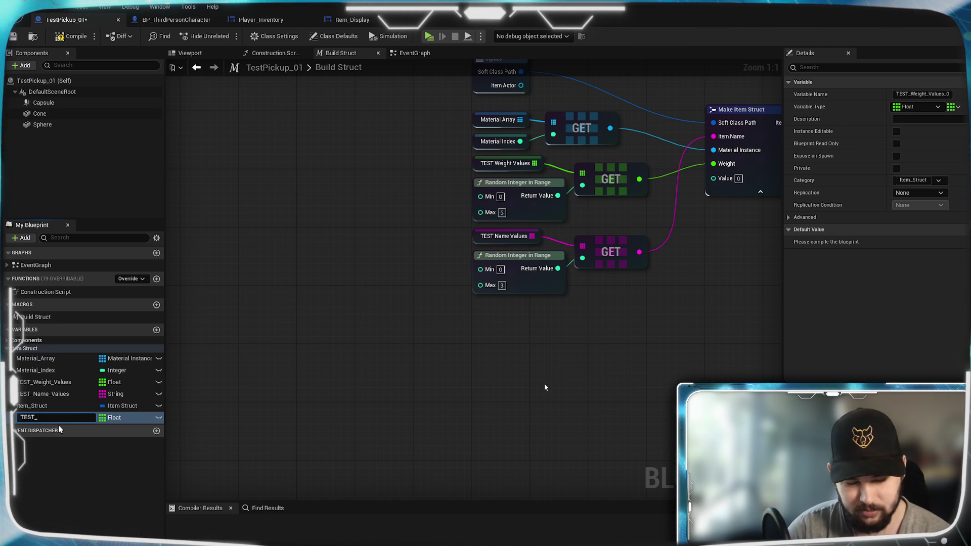
pyautogui.write('Value_Value')
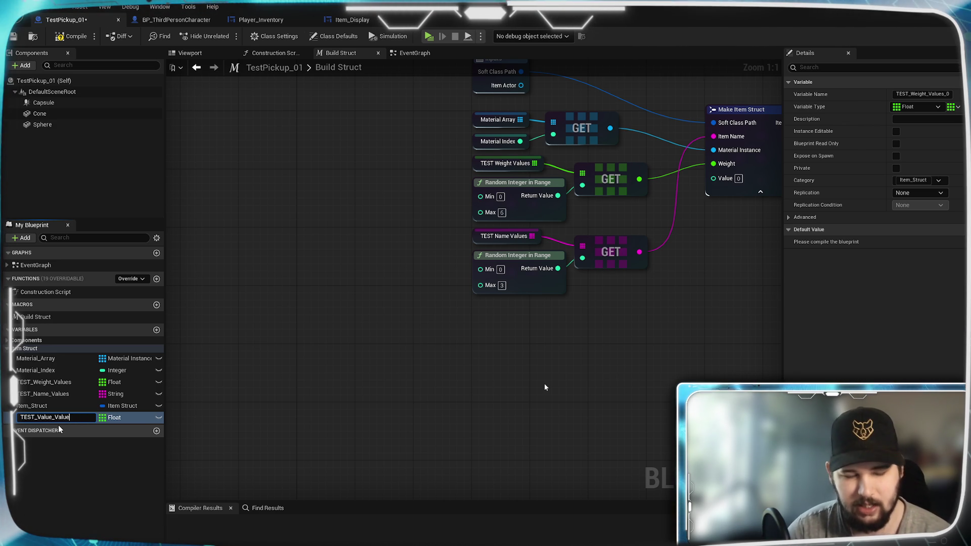
pyautogui.write('s')
pyautogui.press('Return')
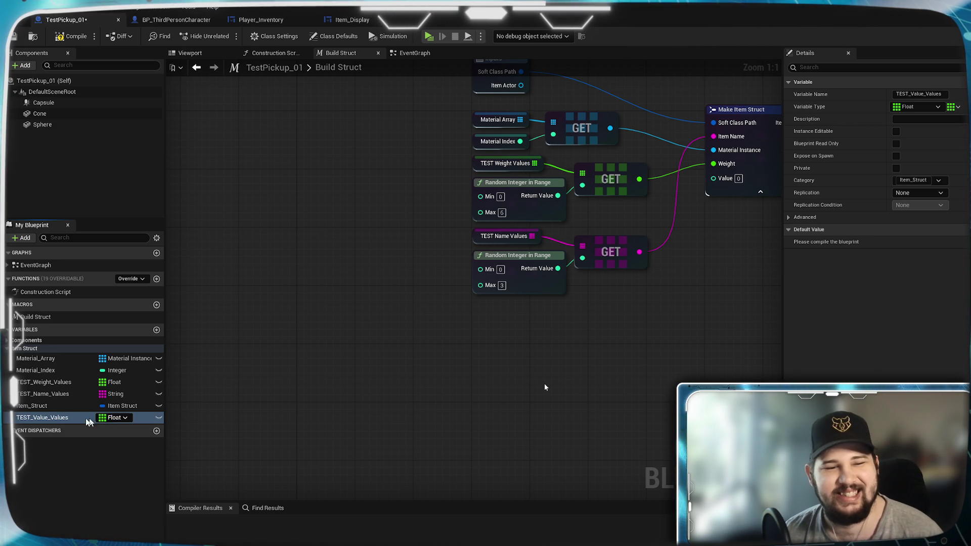
pyautogui.moveTo(86, 418); pyautogui.dragTo(39, 405)
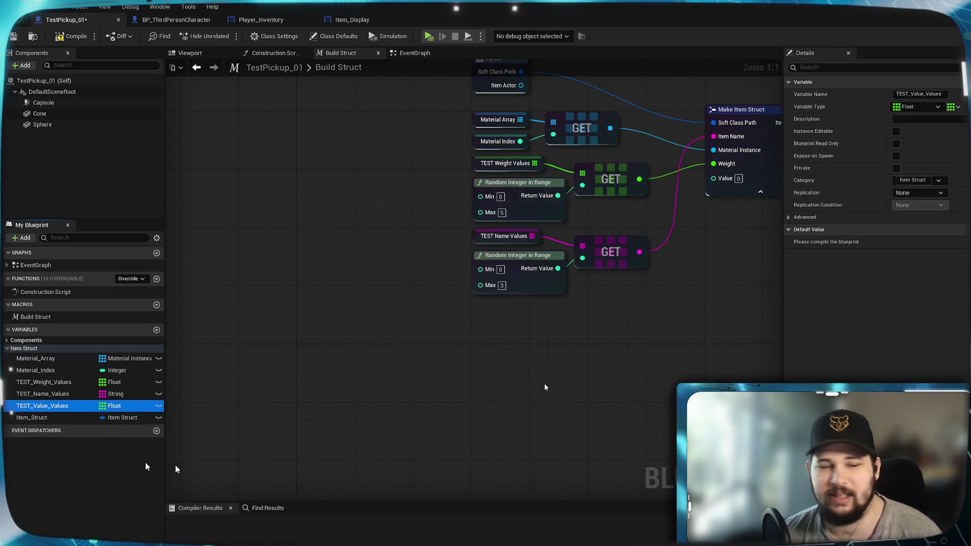
# - Make TEST_Value_Values an Integer variable, then compile and save without warnings
pyautogui.click(120, 408)
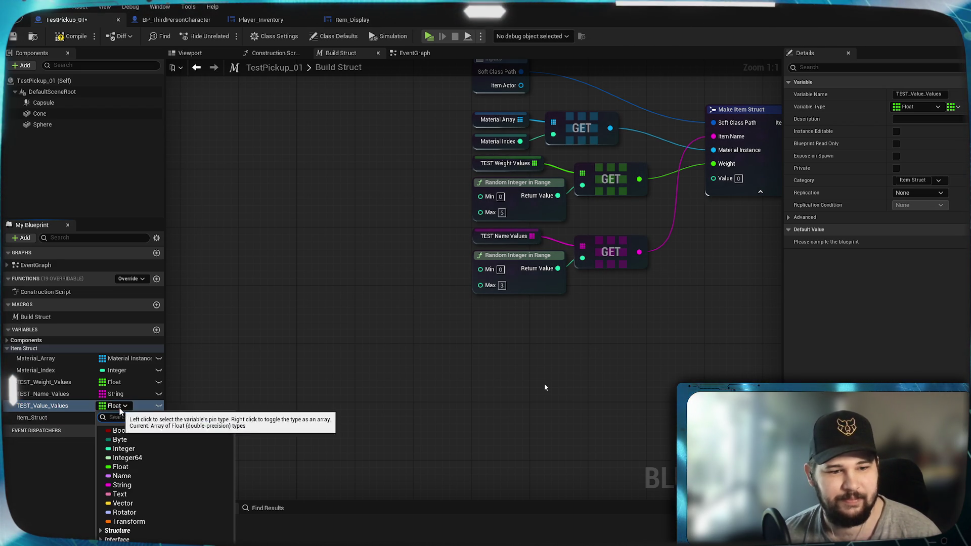
pyautogui.click(134, 450)
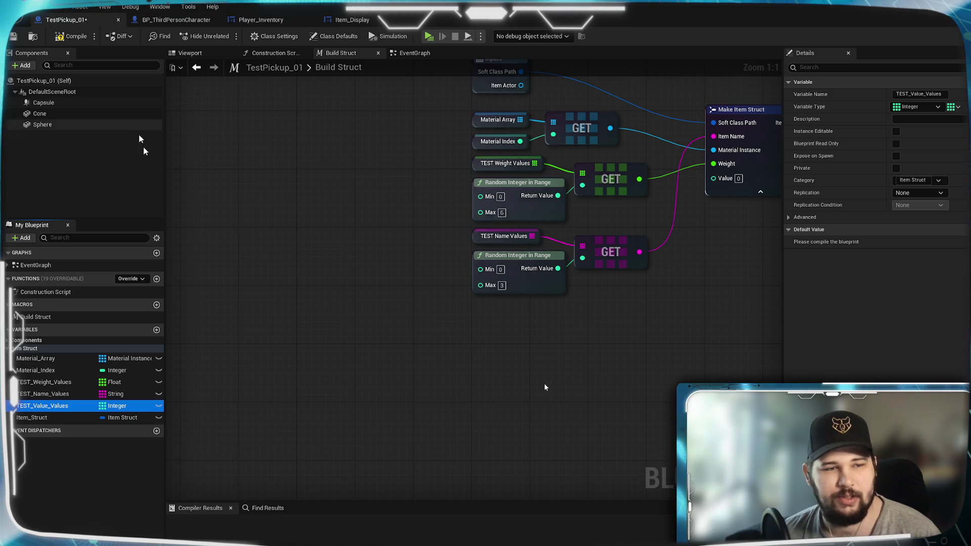
pyautogui.click(71, 36)
pyautogui.click(14, 39)
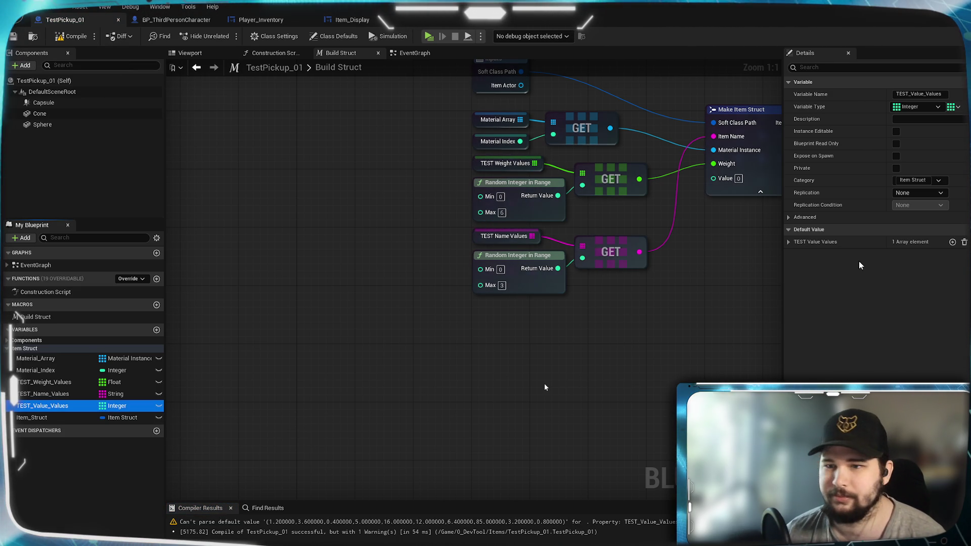
pyautogui.click(789, 242)
pyautogui.click(65, 40)
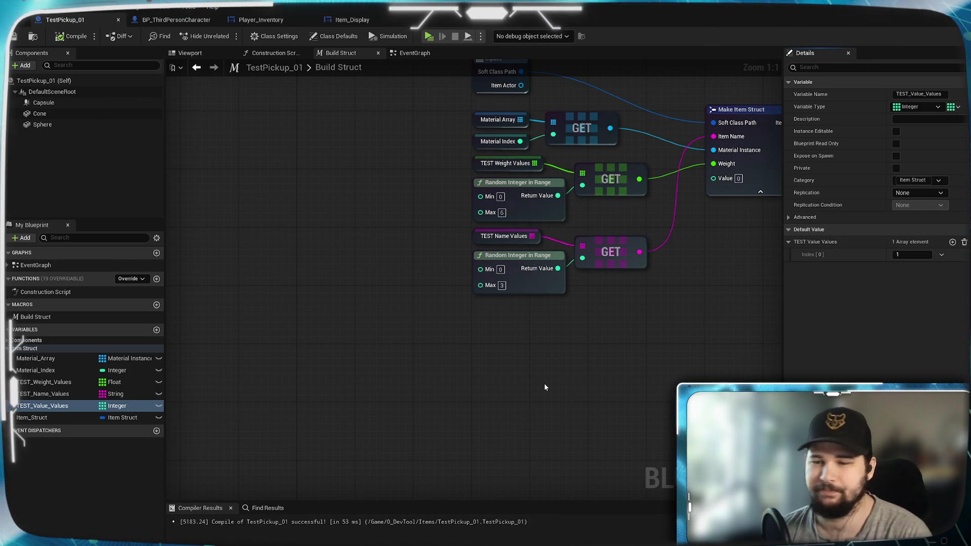
# - Add default elements 5 and 8 to the TEST_Value_Values array
pyautogui.click(953, 242)
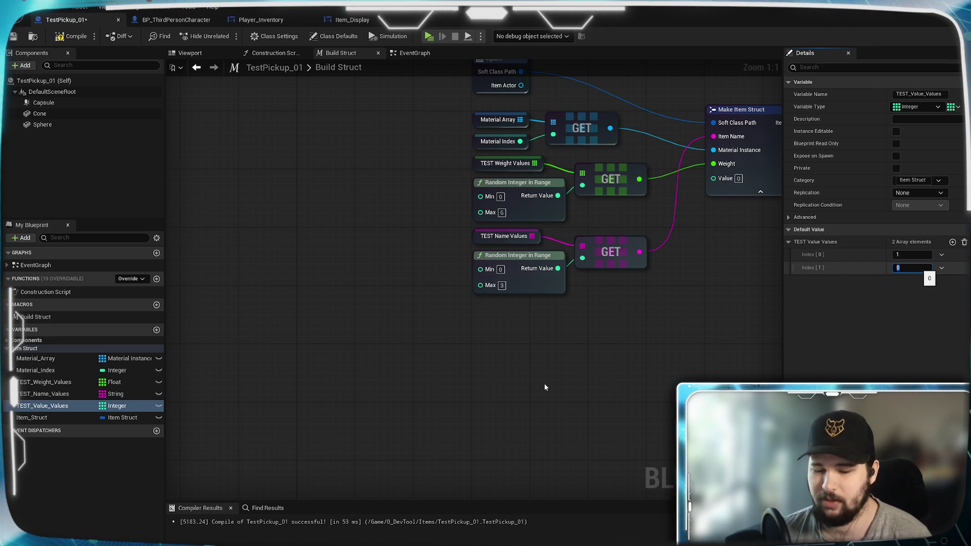
pyautogui.write('5')
pyautogui.press('Return')
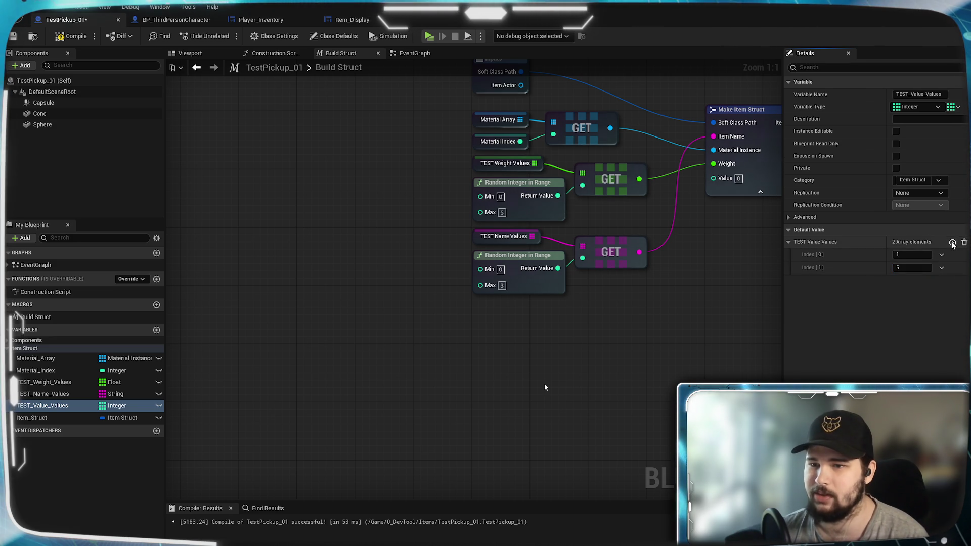
pyautogui.click(953, 242)
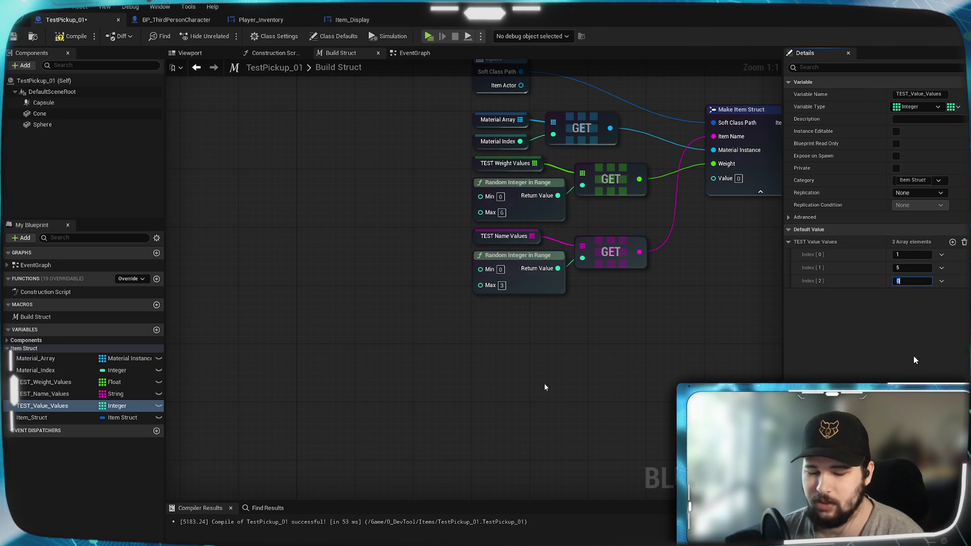
pyautogui.write('8')
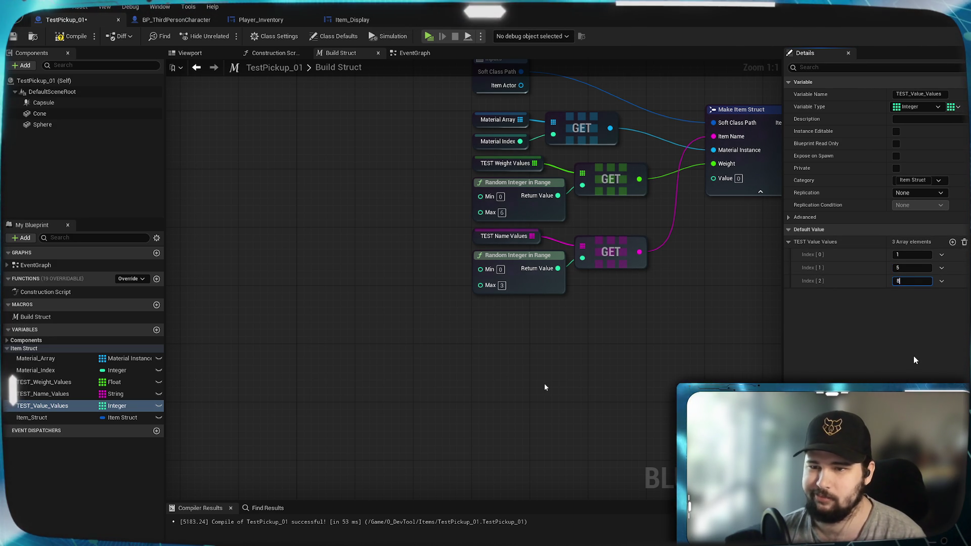
pyautogui.press('Return')
# - Place a TEST_Value_Values getter and a copied Random Integer in Range with Max 2 plus GET
pyautogui.moveTo(48, 405); pyautogui.dragTo(475, 313)
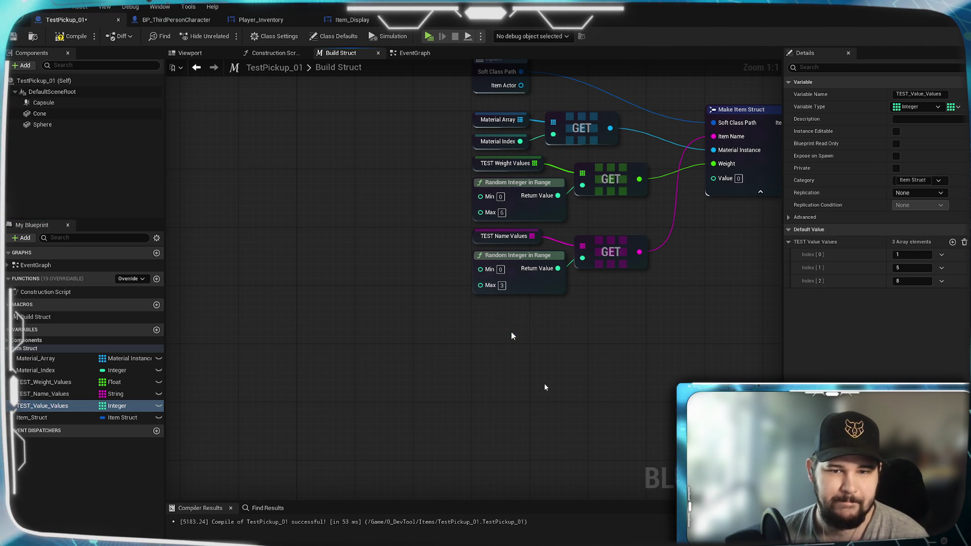
pyautogui.moveTo(567, 197); pyautogui.dragTo(562, 198)
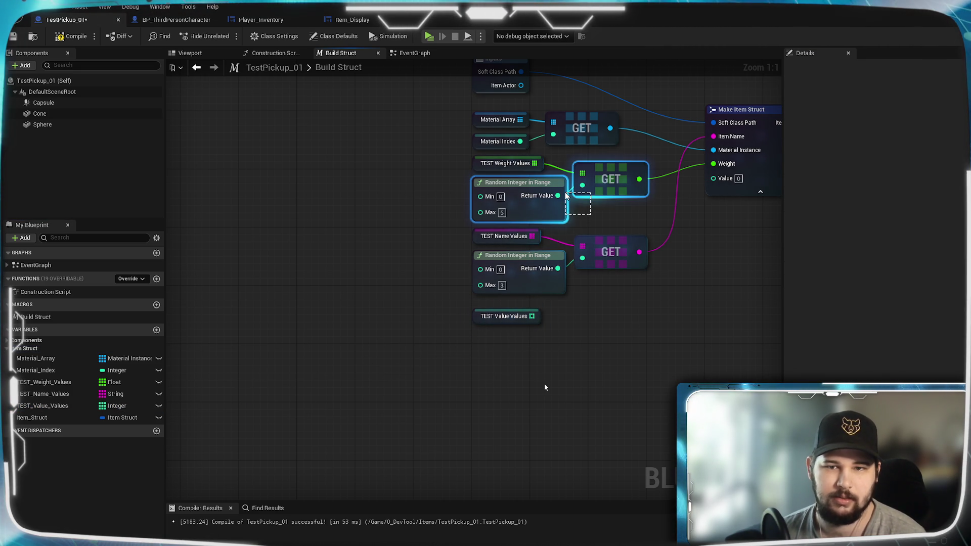
pyautogui.hotkey('ctrl', 'c')
pyautogui.hotkey('ctrl', 'v')
pyautogui.moveTo(671, 339); pyautogui.dragTo(605, 325)
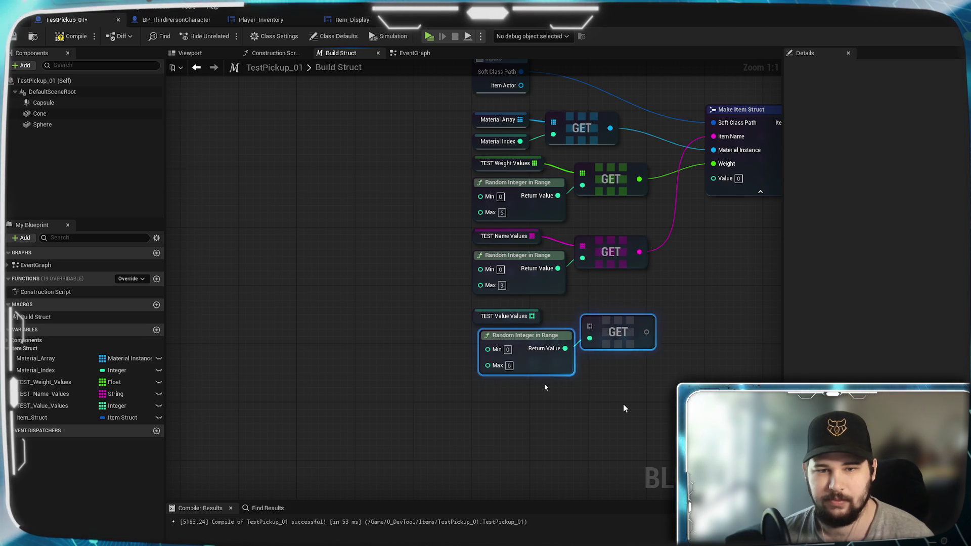
pyautogui.click(569, 356)
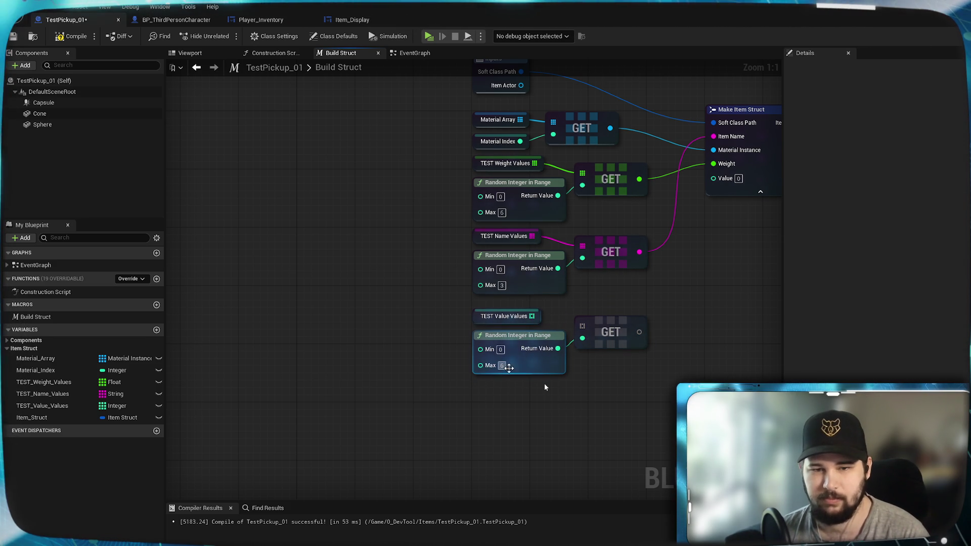
pyautogui.write('2')
pyautogui.press('Return')
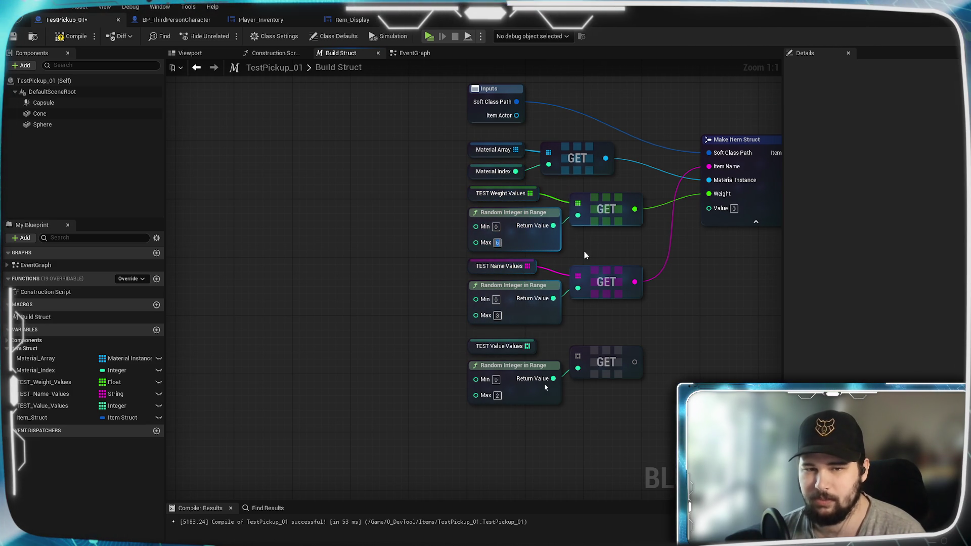
# - Set the weight range Max to 4, wire TEST Value Values into the new GET, and start a test game
pyautogui.write('4')
pyautogui.press('Return')
pyautogui.press('Home')
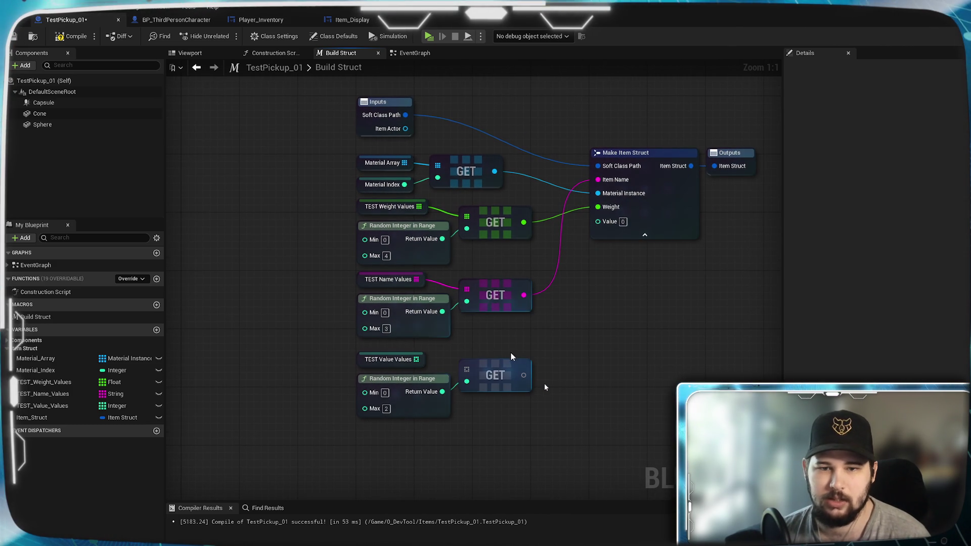
pyautogui.moveTo(417, 359)
pyautogui.mouseDown()
pyautogui.moveTo(467, 370)
pyautogui.moveTo(598, 221)
pyautogui.mouseUp()
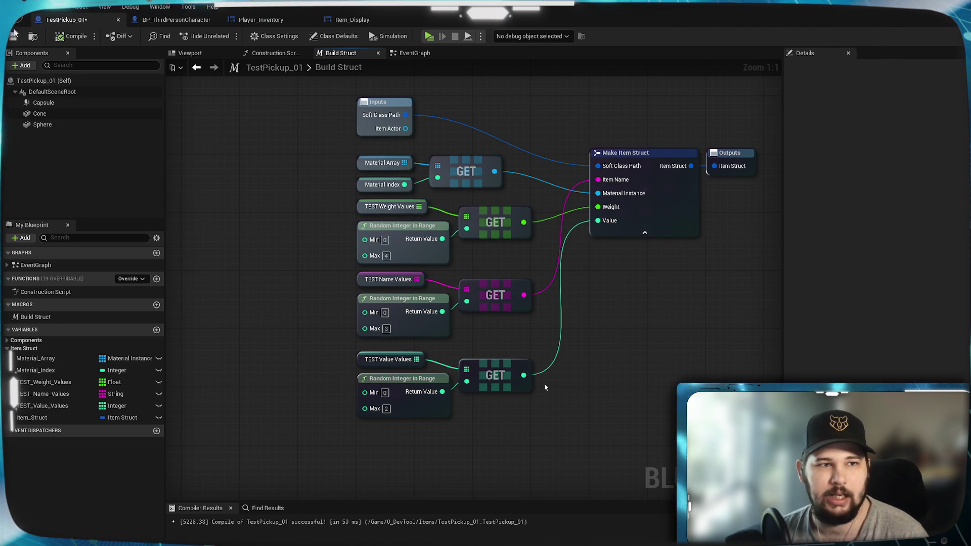
pyautogui.click(430, 35)
pyautogui.click(232, 253)
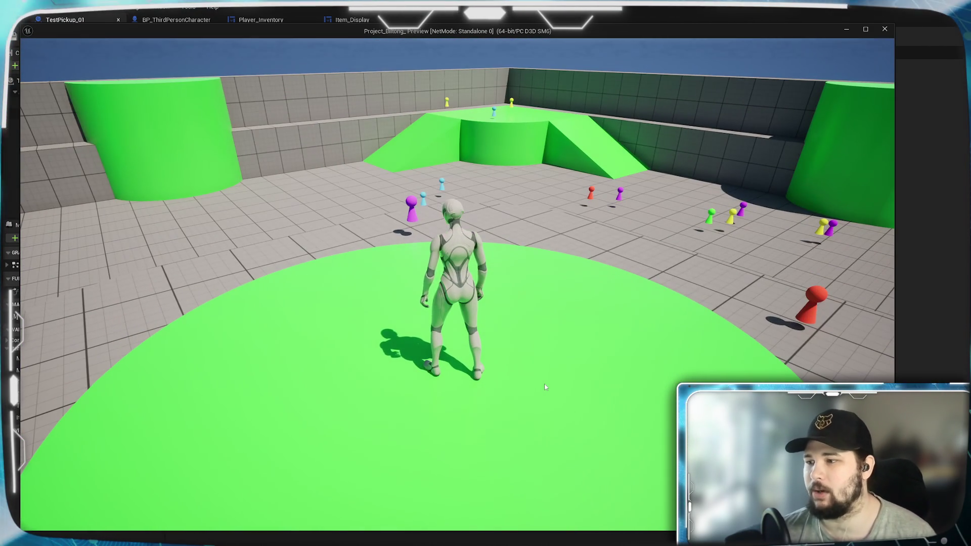
# - Run over and collect the cyan and green pickups, then open the inventory grid
pyautogui.press('w')
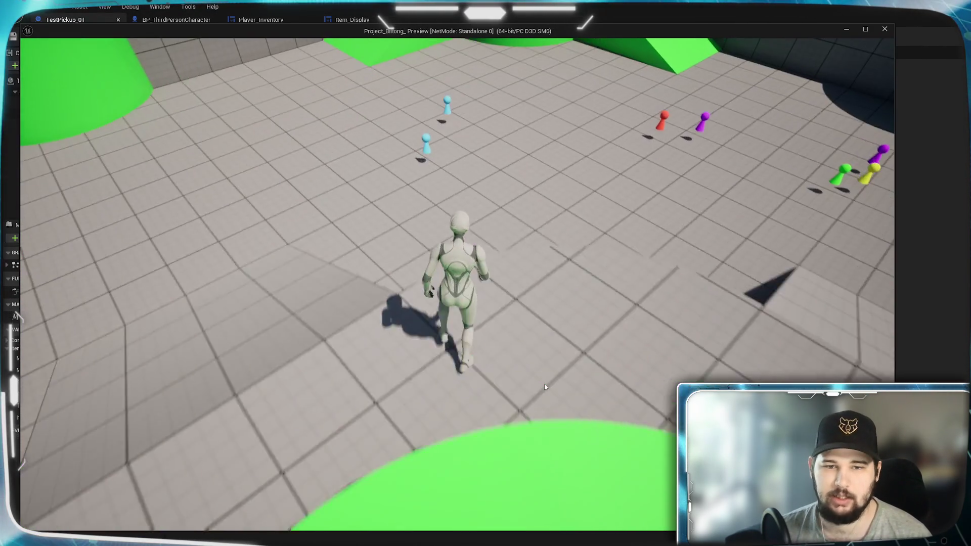
pyautogui.press('e')
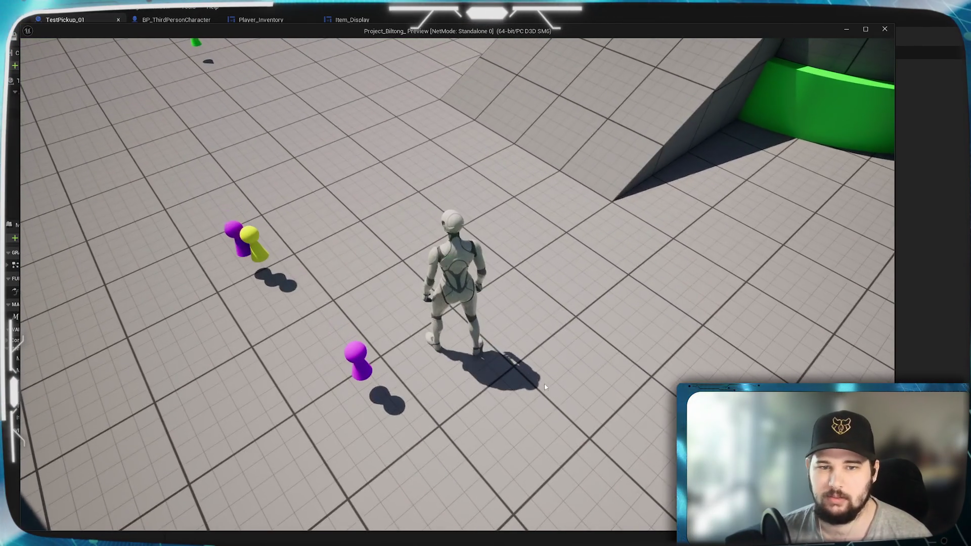
pyautogui.press('e')
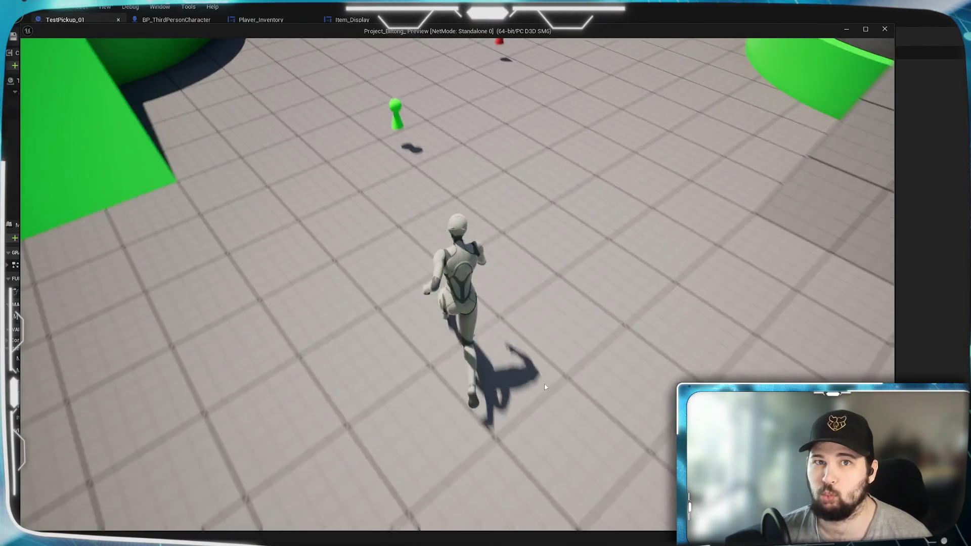
pyautogui.press('e')
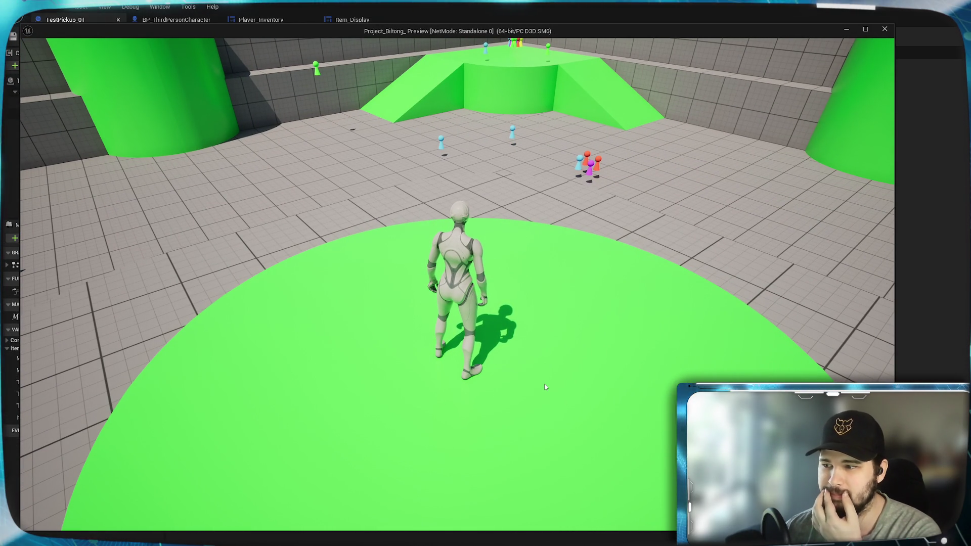
pyautogui.press('i')
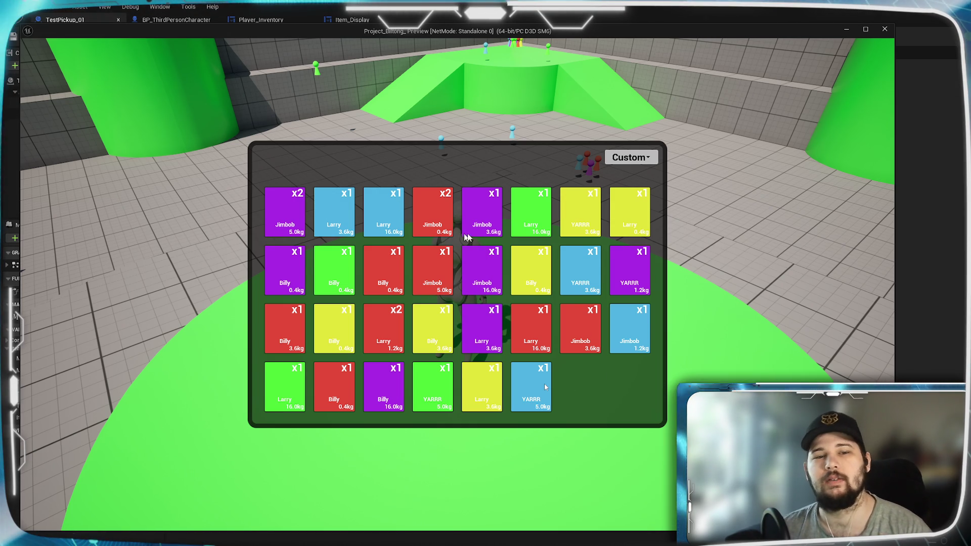
# - Sort the inventory by Value, switch to Weight (Unit), then back to Value to confirm re-sorting
pyautogui.click(646, 159)
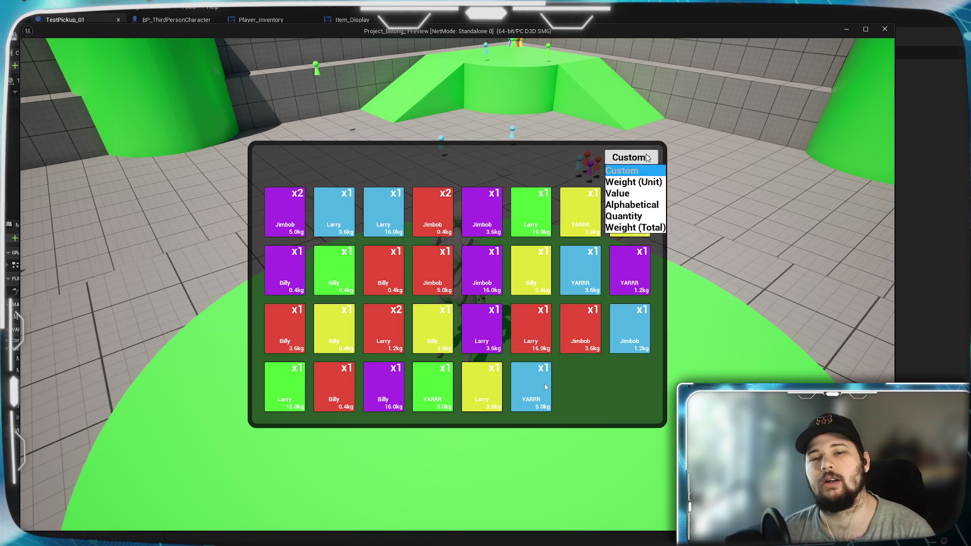
pyautogui.click(640, 197)
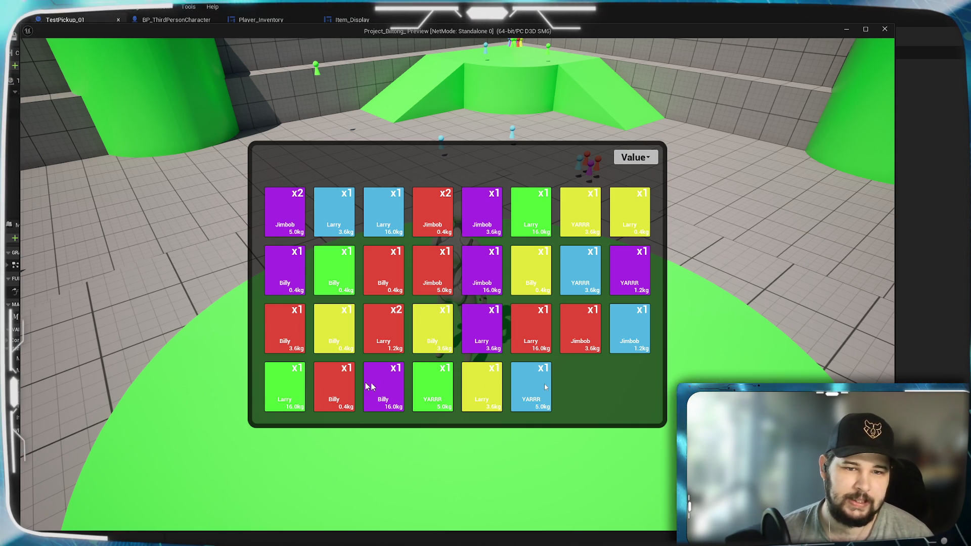
pyautogui.click(630, 159)
pyautogui.click(636, 194)
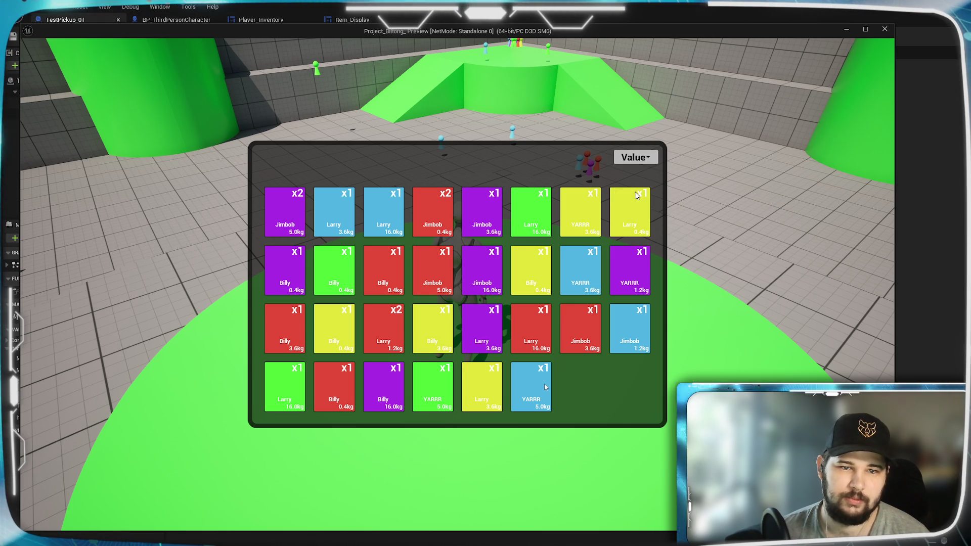
pyautogui.click(643, 160)
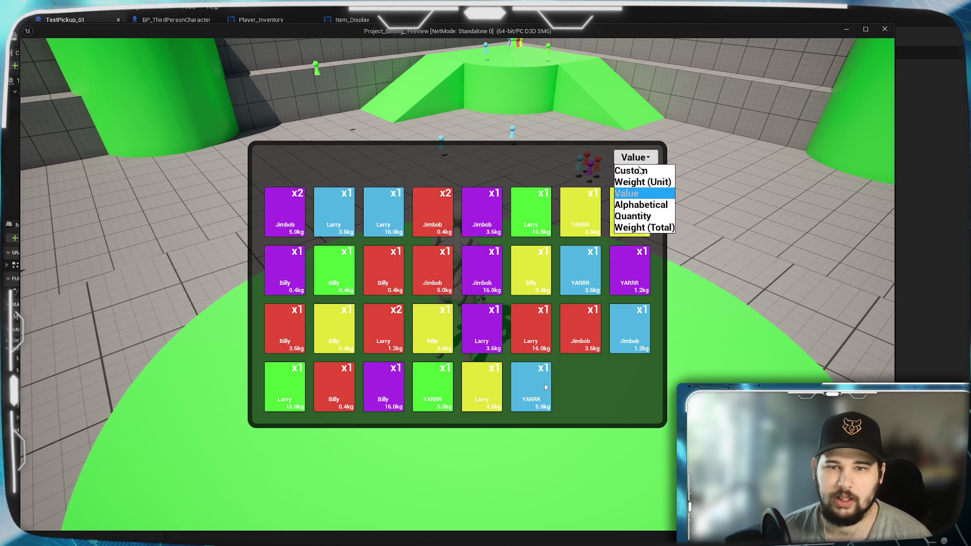
pyautogui.click(640, 183)
pyautogui.click(636, 158)
pyautogui.click(618, 195)
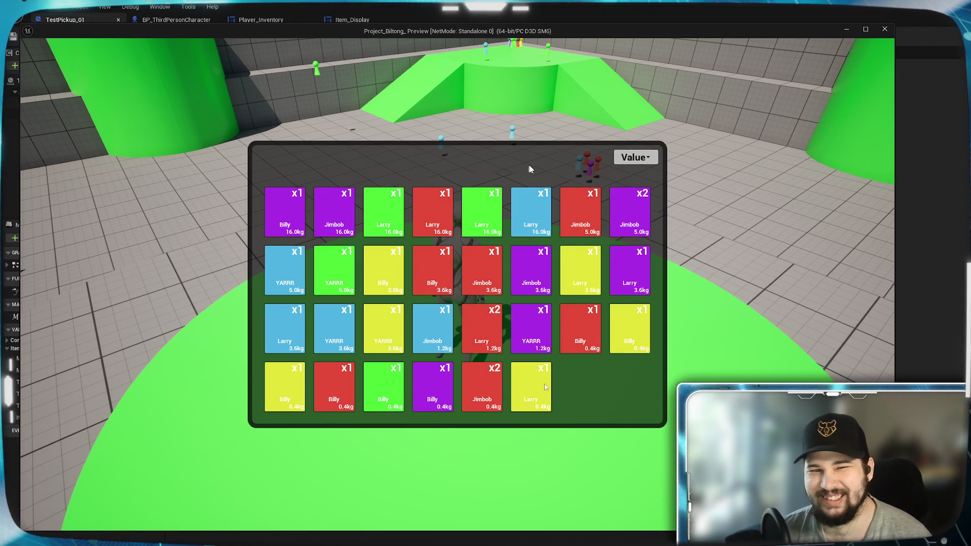
pyautogui.click(634, 160)
# - Exit the play session and review TestPickup_01's EventGraph, Construction Script, Viewport and Build Struct graphs
pyautogui.press('Escape')
pyautogui.press('Escape')
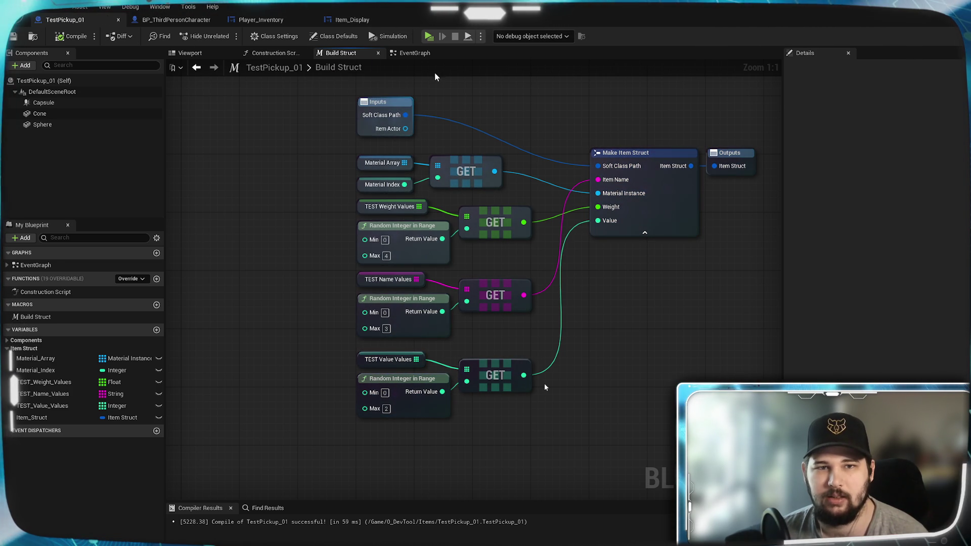
pyautogui.click(414, 53)
pyautogui.click(347, 53)
pyautogui.click(273, 54)
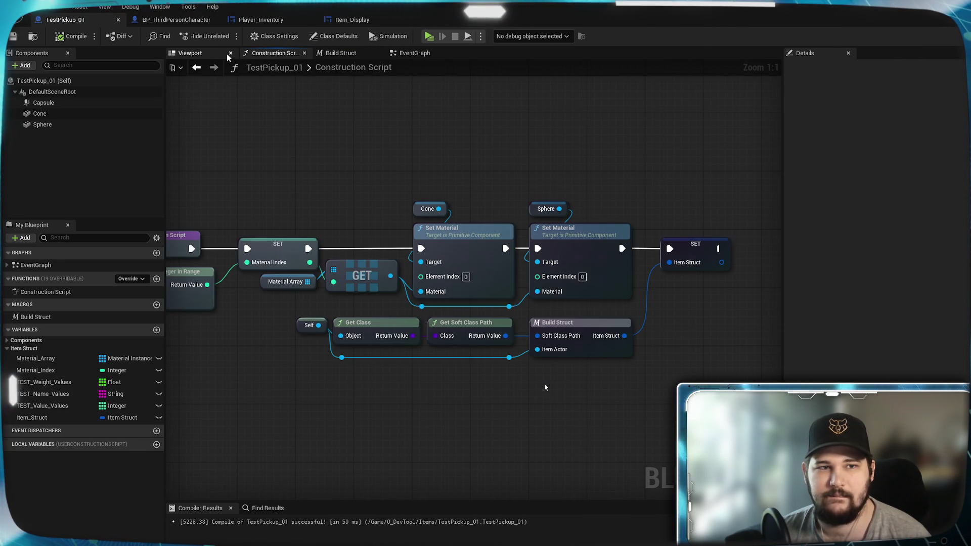
pyautogui.click(202, 55)
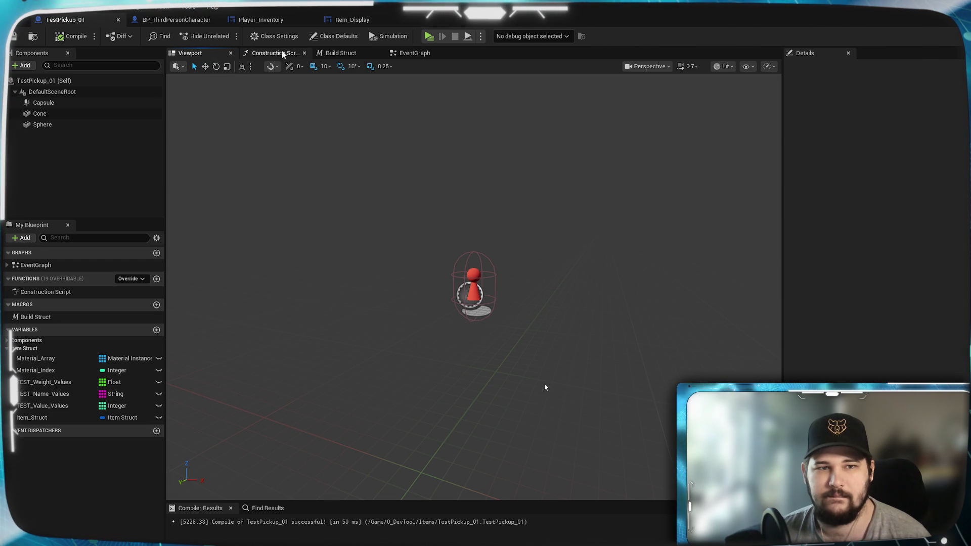
pyautogui.click(283, 53)
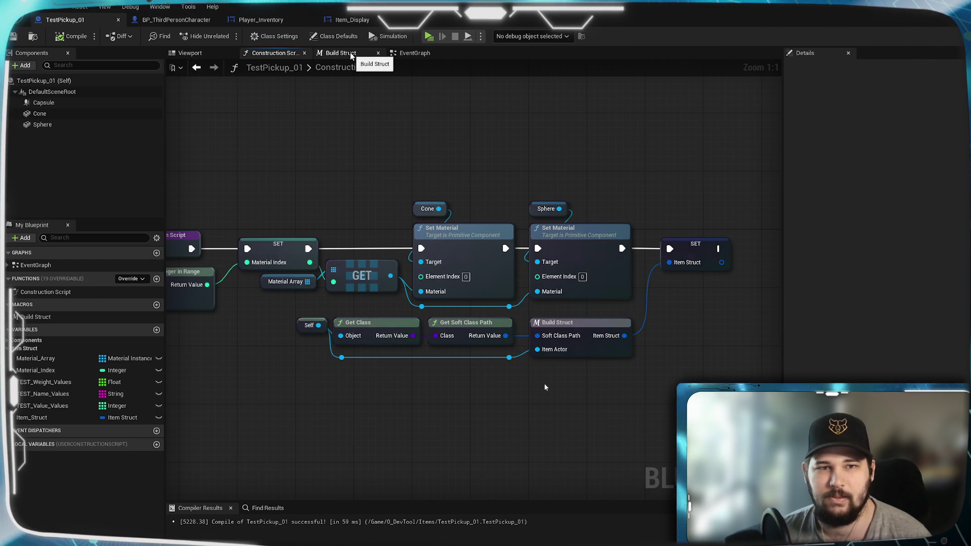
pyautogui.click(347, 53)
pyautogui.click(415, 53)
pyautogui.moveTo(299, 347)
pyautogui.mouseDown()
pyautogui.moveTo(582, 312)
pyautogui.moveTo(571, 313)
pyautogui.mouseUp()
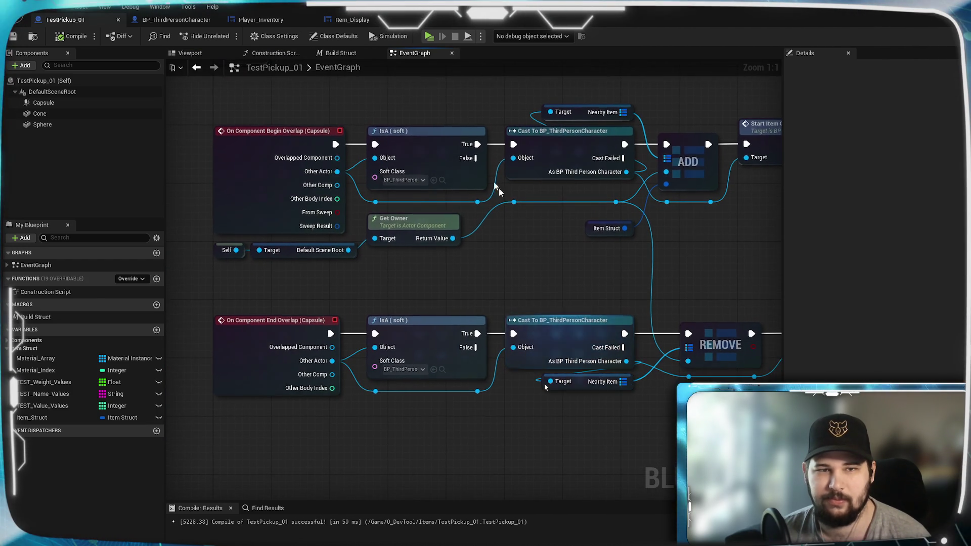
pyautogui.click(341, 53)
# - Go to the Item_Display widget blueprint and show its Designer layout
pyautogui.click(352, 19)
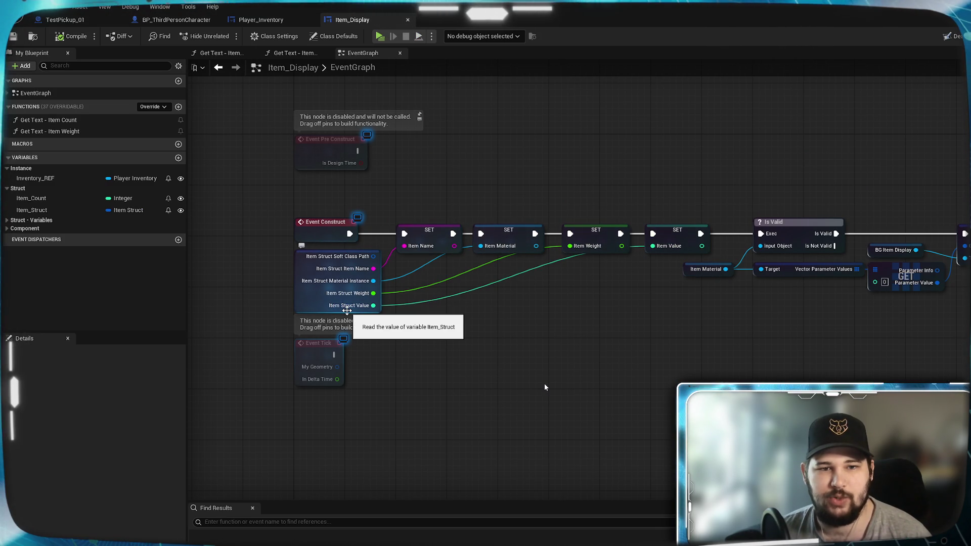
pyautogui.moveTo(667, 246)
pyautogui.mouseDown()
pyautogui.moveTo(657, 310)
pyautogui.moveTo(249, 332)
pyautogui.moveTo(553, 338)
pyautogui.moveTo(692, 301)
pyautogui.moveTo(637, 339)
pyautogui.mouseUp()
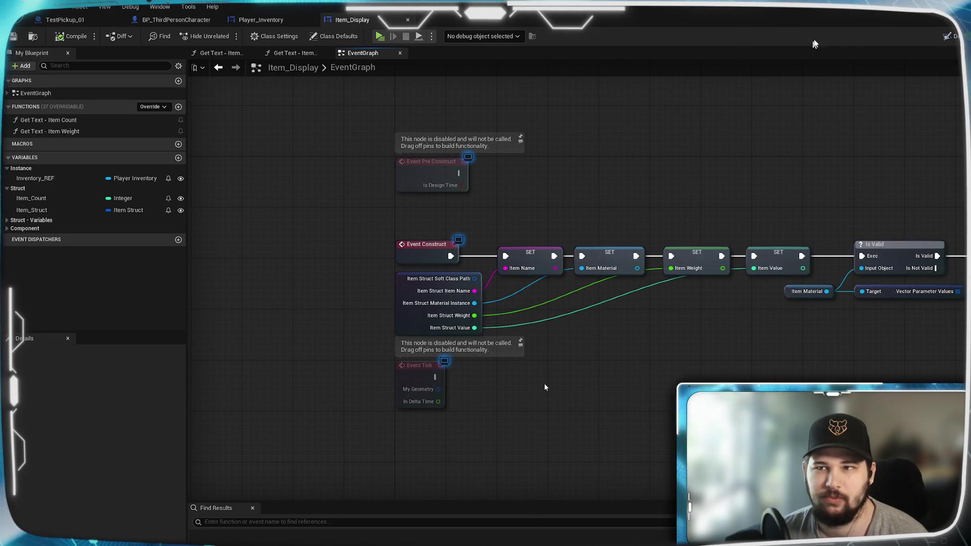
pyautogui.hotkey('shift', 'F4')
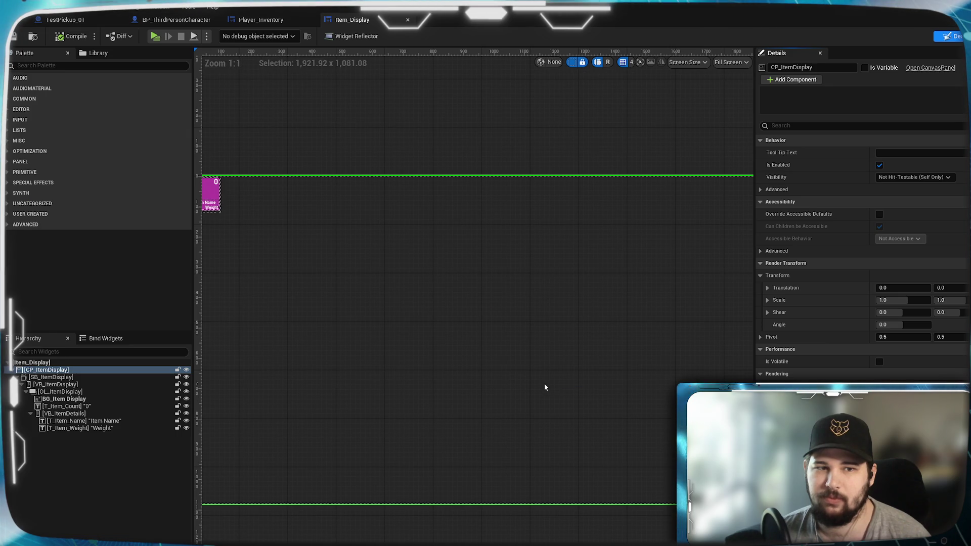
# - Duplicate T_Item_Weight and wrap both Weight texts in a Horizontal Box from the Palette
pyautogui.scroll(10, 369, 215)
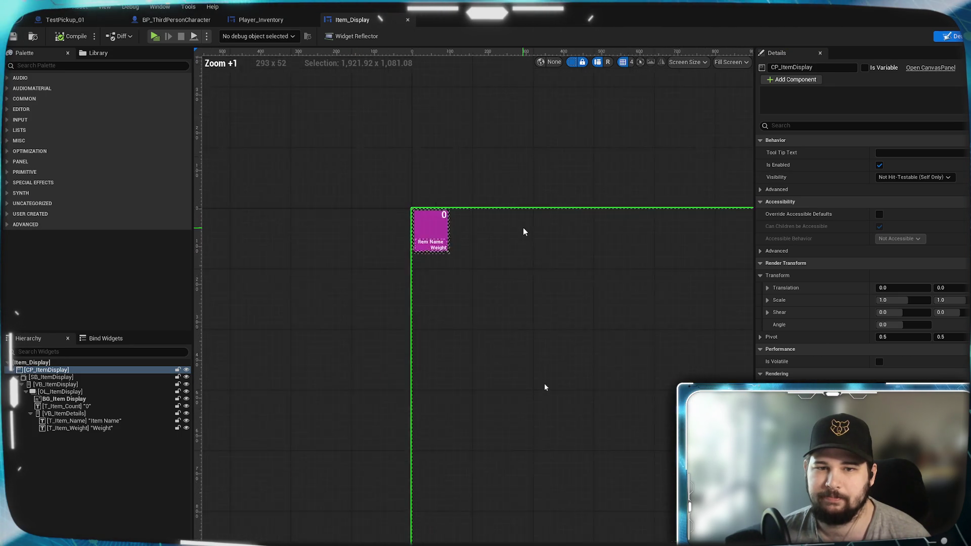
pyautogui.scroll(6, 462, 263)
pyautogui.scroll(-5, 457, 256)
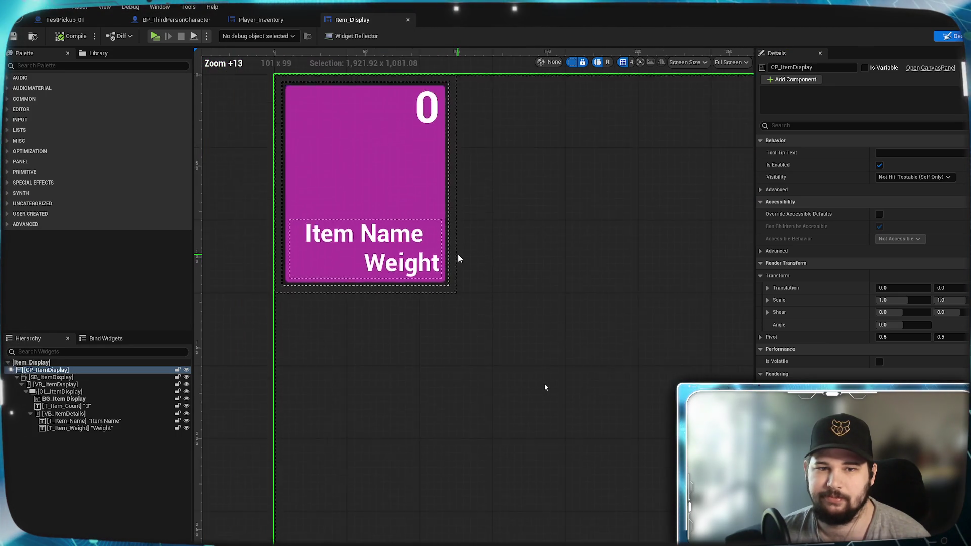
pyautogui.scroll(5, 425, 314)
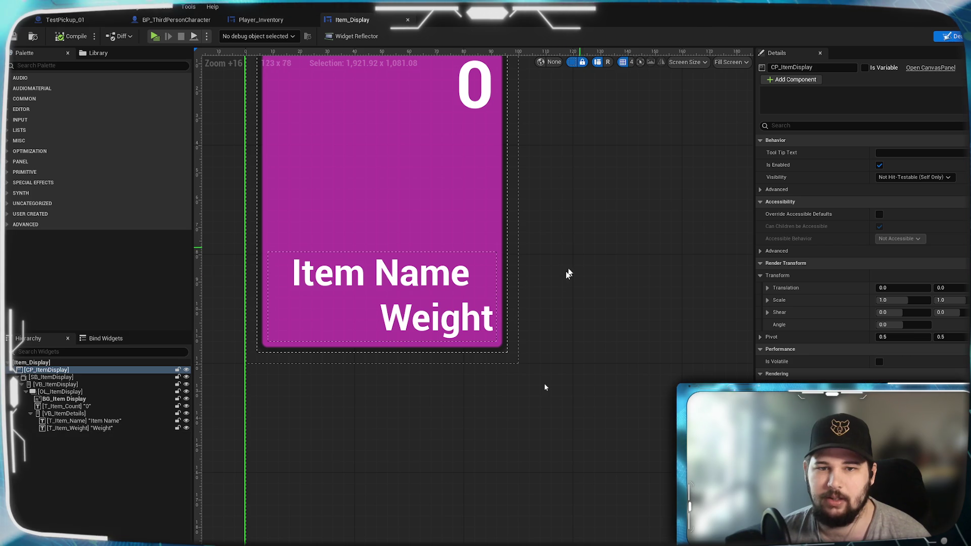
pyautogui.click(406, 320)
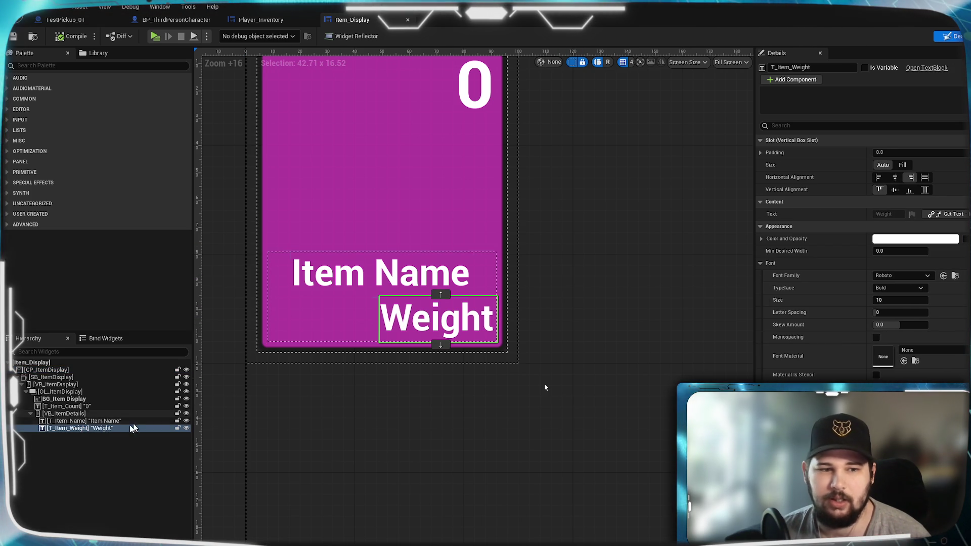
pyautogui.click(98, 428)
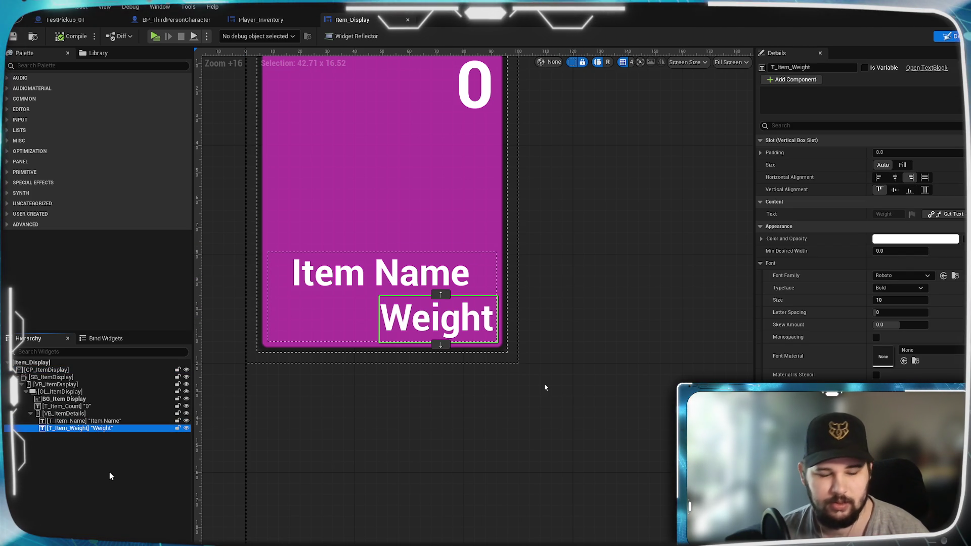
pyautogui.hotkey('ctrl', 'd')
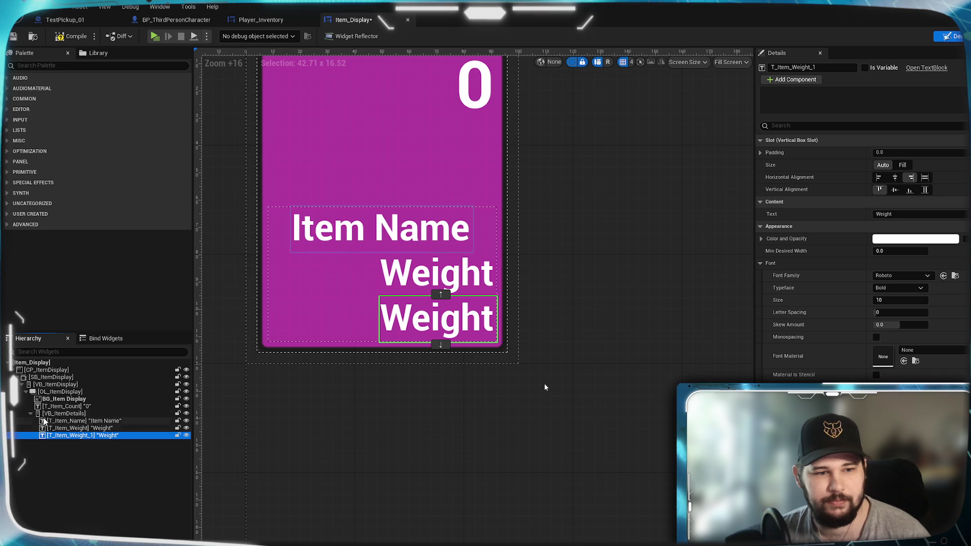
pyautogui.click(61, 65)
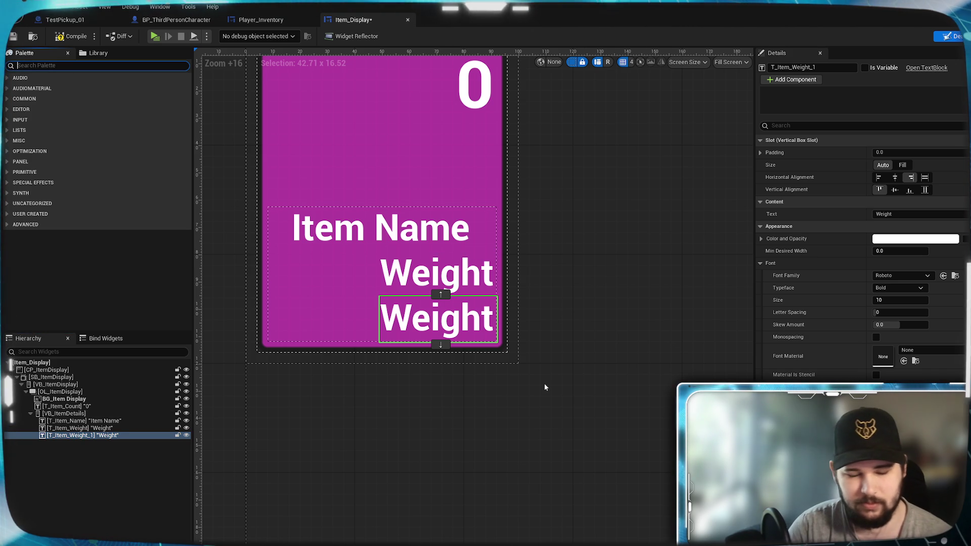
pyautogui.write('Hori')
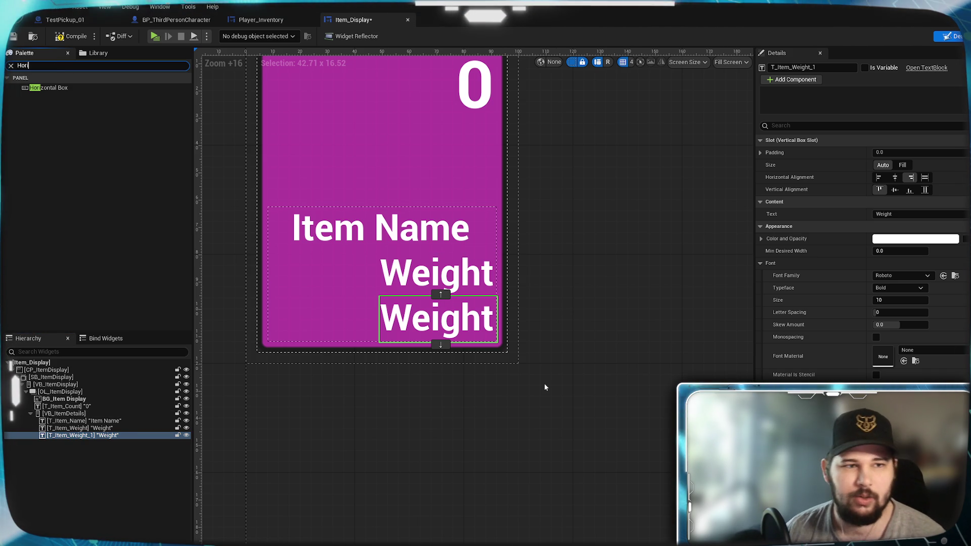
pyautogui.moveTo(54, 86)
pyautogui.mouseDown()
pyautogui.moveTo(99, 441)
pyautogui.moveTo(68, 433)
pyautogui.mouseUp()
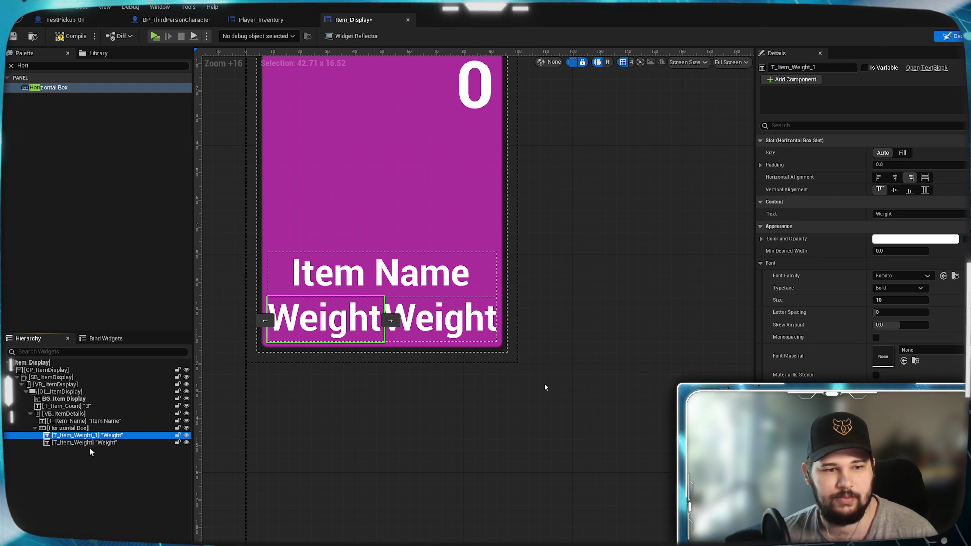
# - Rename the duplicated text widget T_Item_Value
pyautogui.click(798, 67)
pyautogui.hotkey('ctrl', 'a')
pyautogui.write('T_Item_Value')
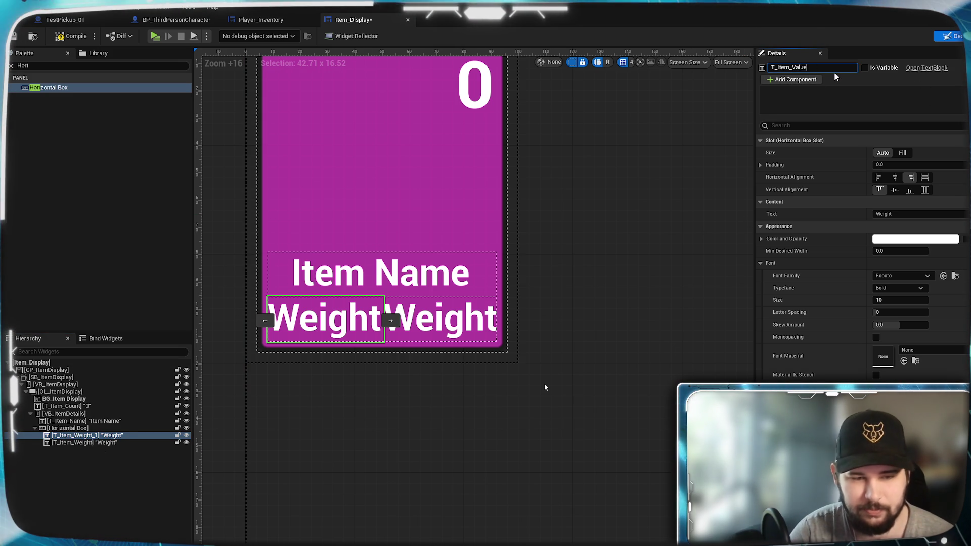
pyautogui.press('Return')
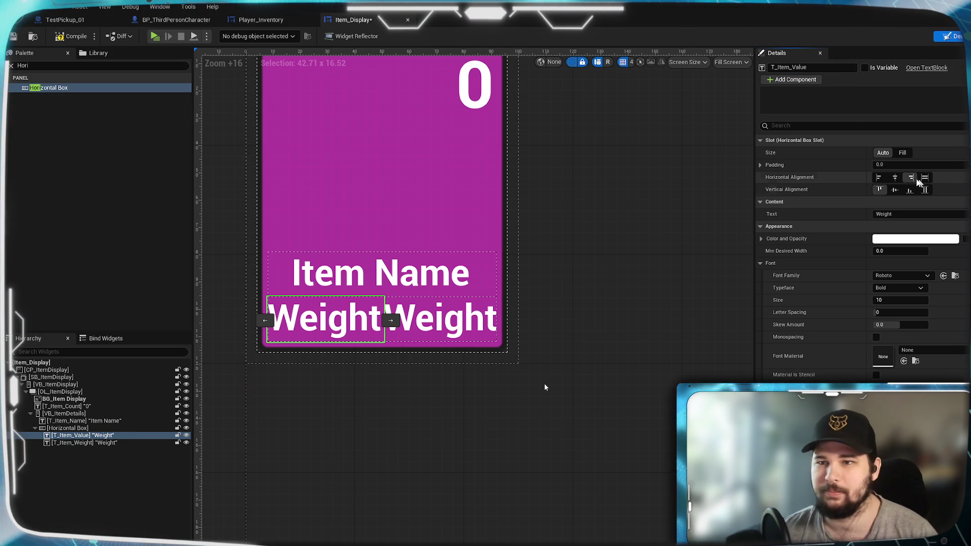
# - Set T_Item_Value's text to 'Value', left-aligned with Size Fill, and save Item_Display
pyautogui.scroll(-3, 897, 227)
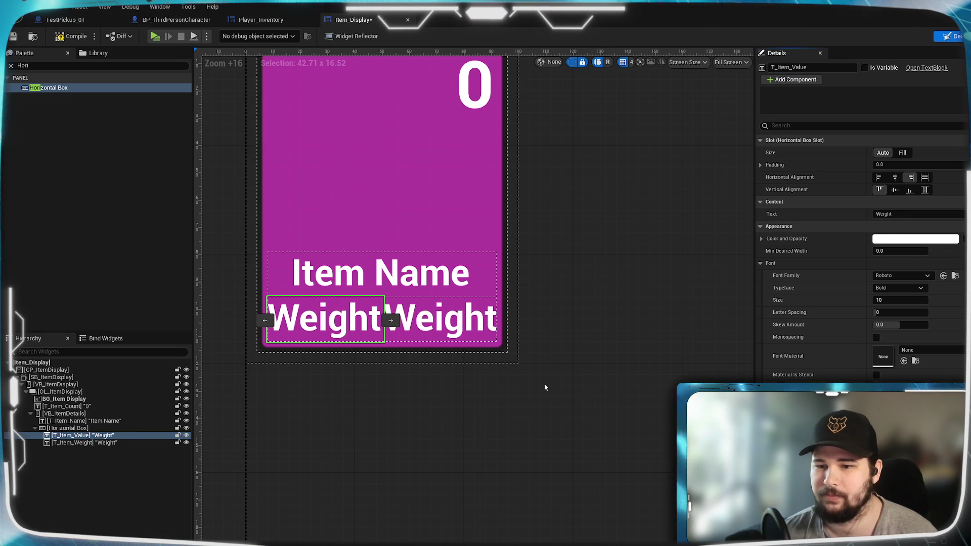
pyautogui.click(445, 327)
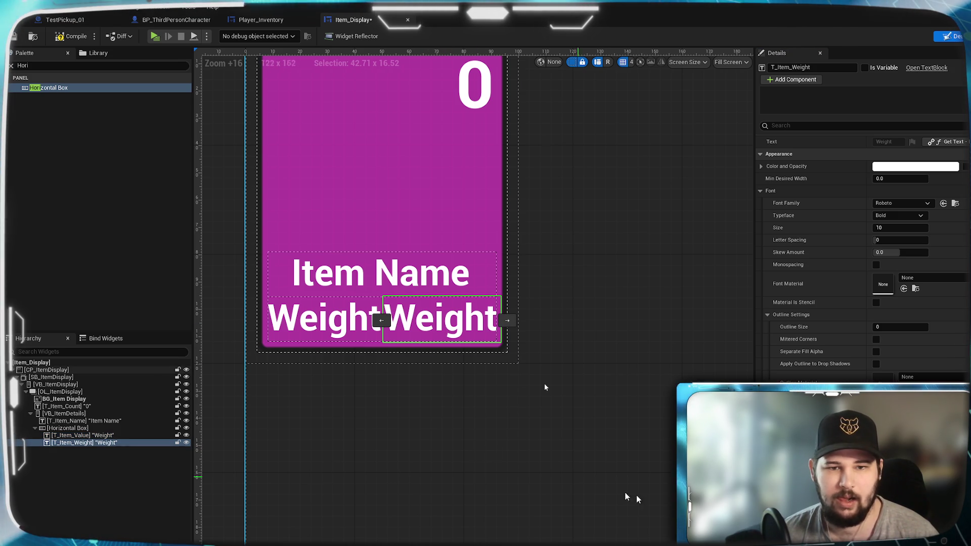
pyautogui.scroll(3, 855, 314)
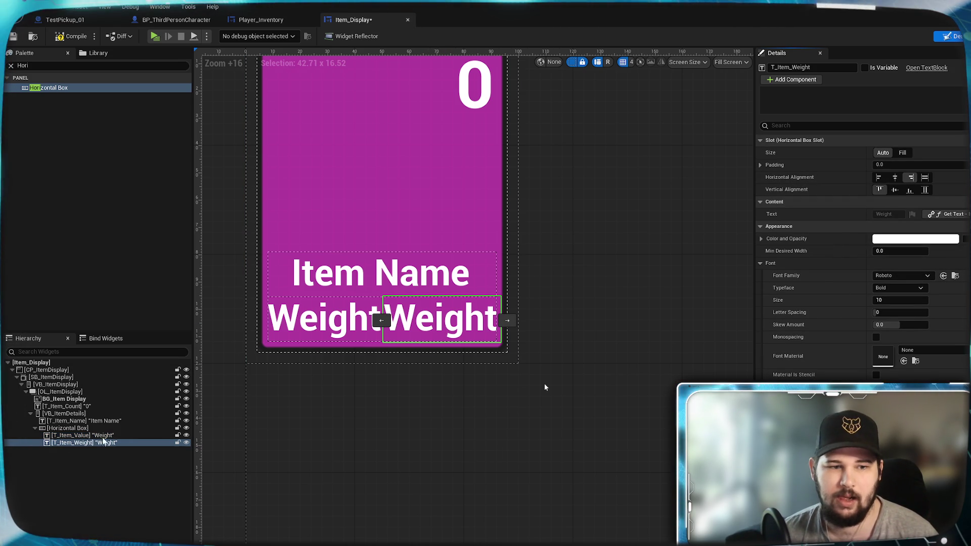
pyautogui.hotkey('ctrl', 'z')
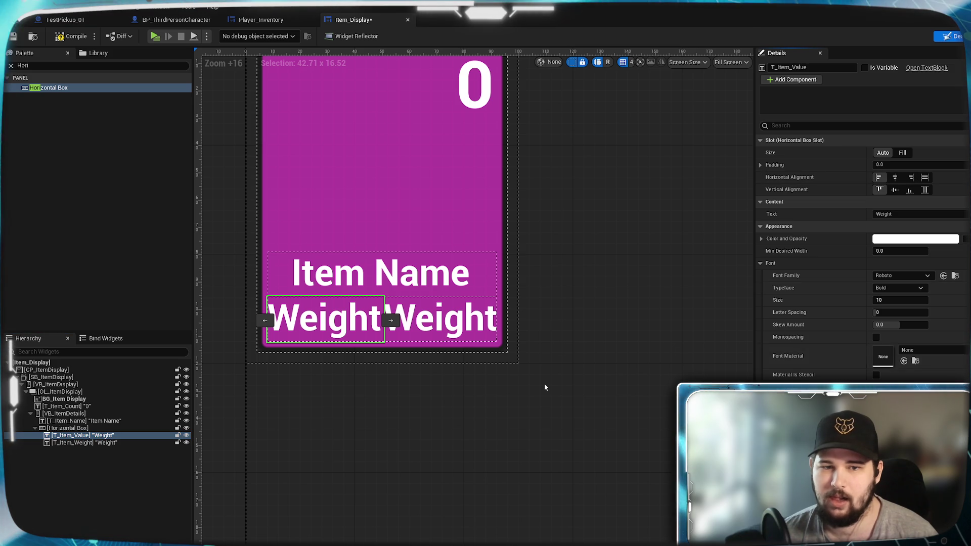
pyautogui.hotkey('ctrl', 'z')
pyautogui.hotkey('ctrl', 'z')
pyautogui.click(891, 214)
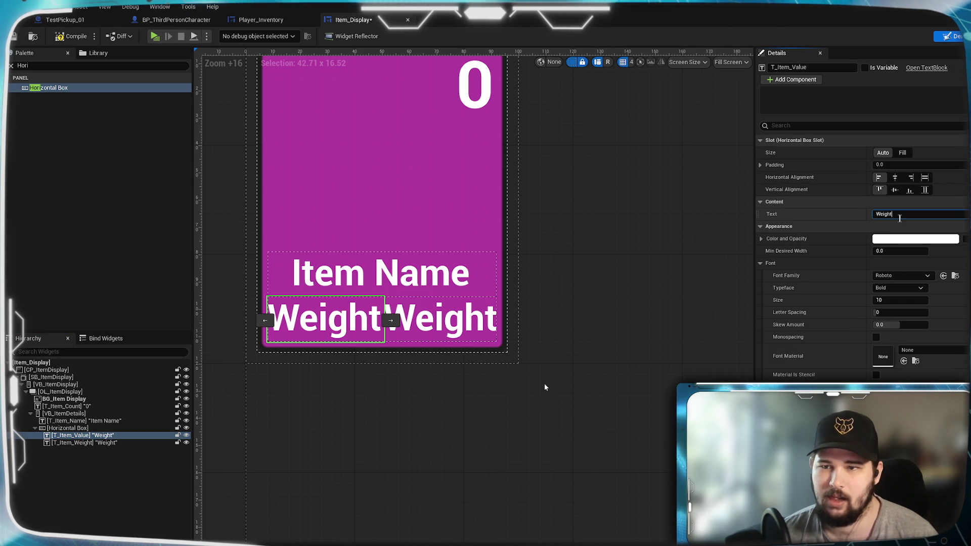
pyautogui.write('Value')
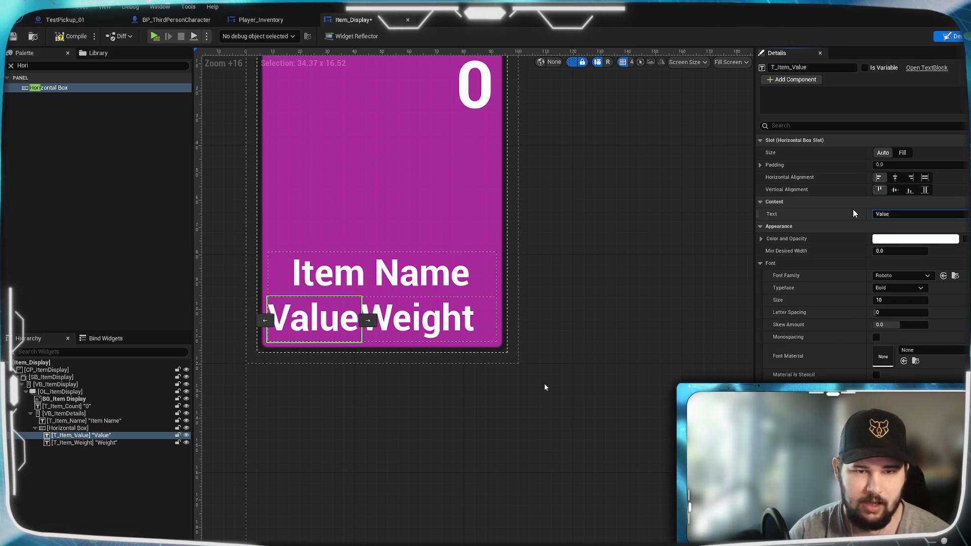
pyautogui.click(902, 153)
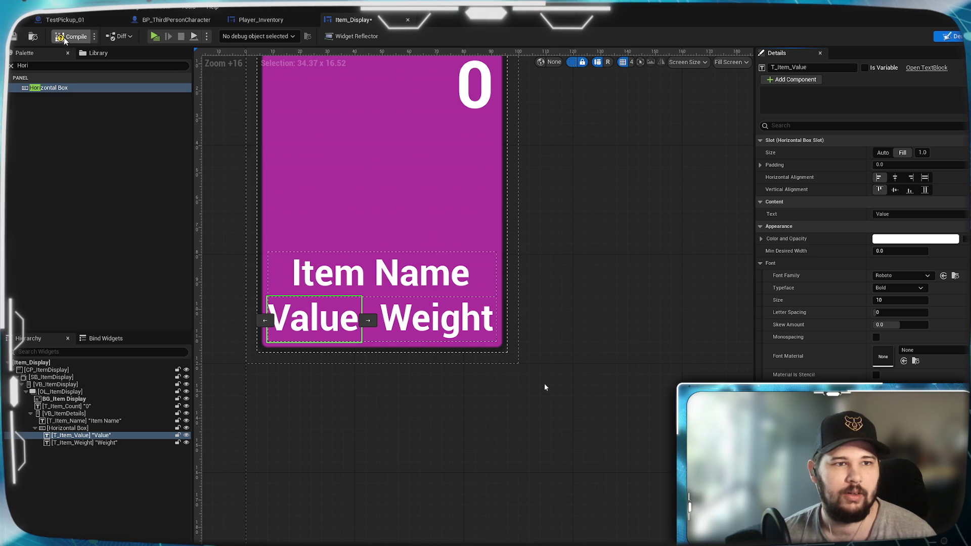
pyautogui.hotkey('ctrl', 's')
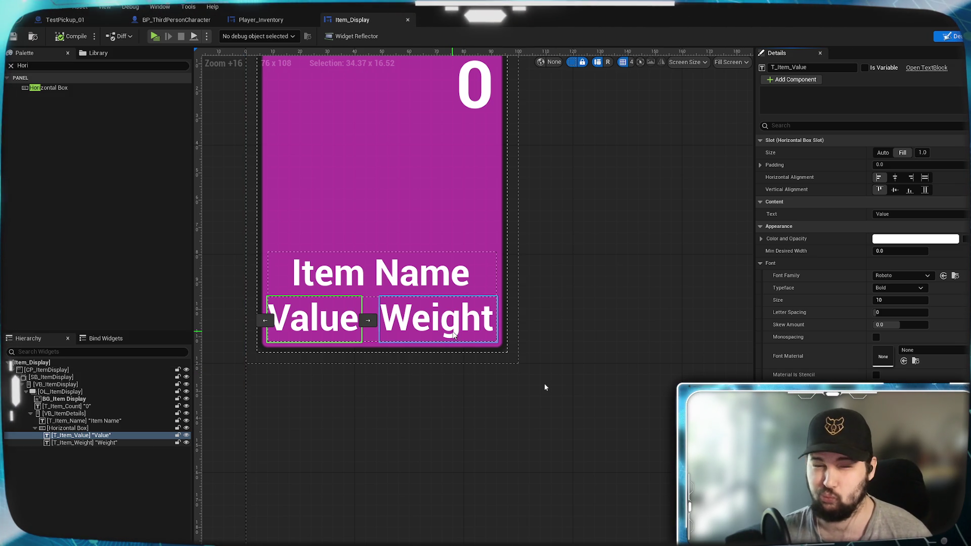
pyautogui.scroll(4, 314, 345)
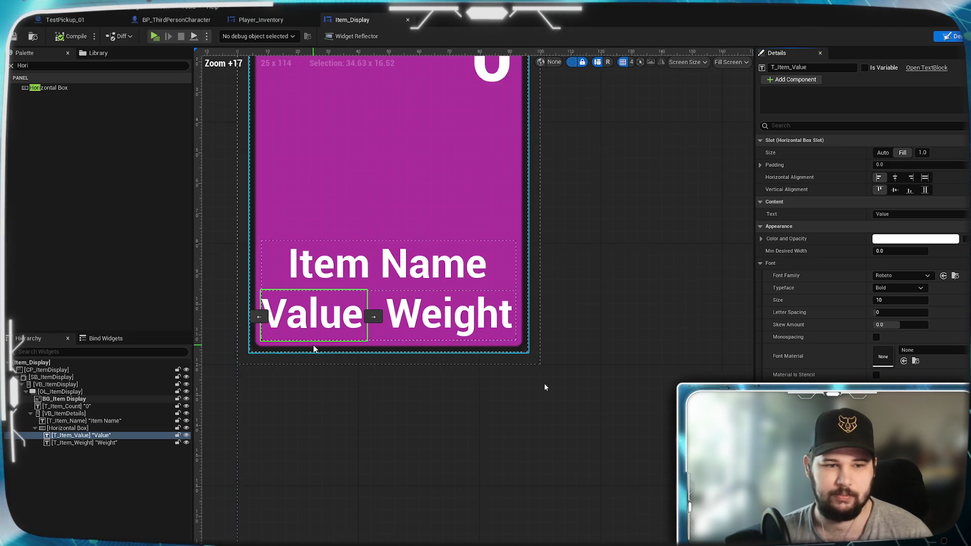
pyautogui.moveTo(383, 430)
pyautogui.mouseDown()
pyautogui.moveTo(585, 438)
pyautogui.moveTo(419, 421)
pyautogui.mouseUp()
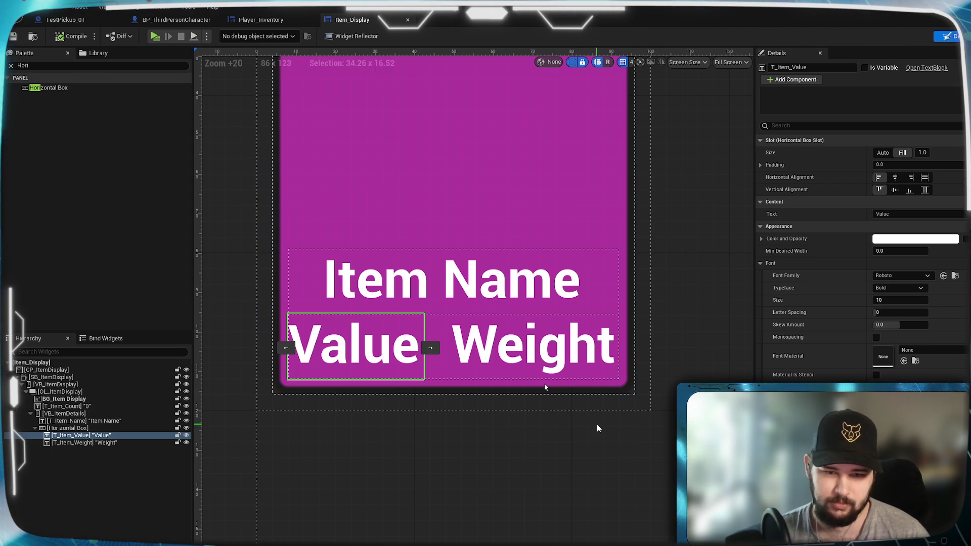
pyautogui.click(961, 36)
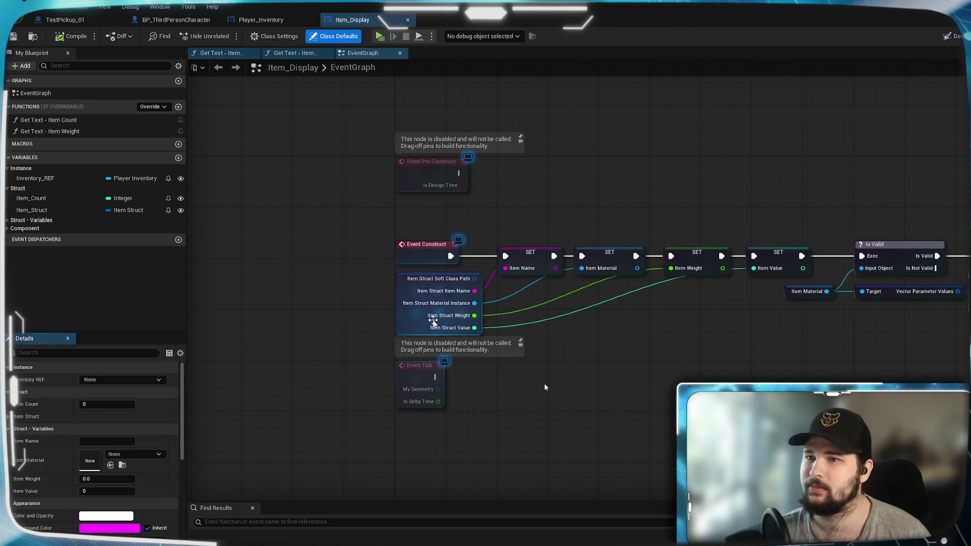
# - Return to the Designer and create a binding on T_Item_Value's Text property
pyautogui.scroll(2, 428, 360)
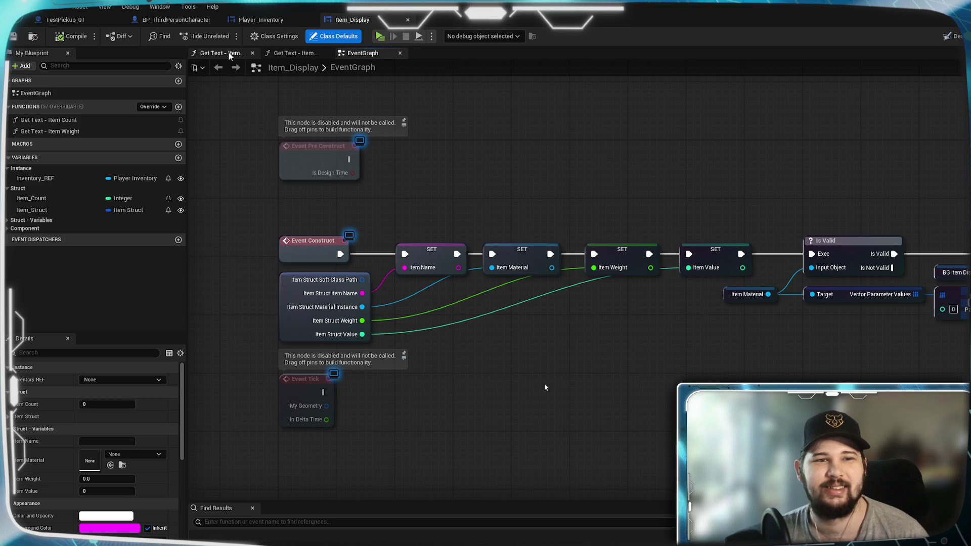
pyautogui.click(951, 39)
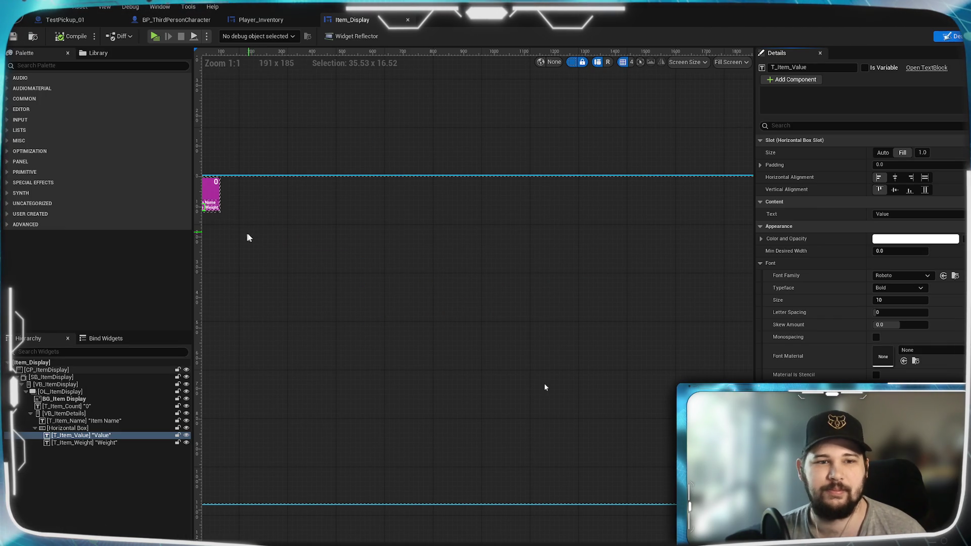
pyautogui.scroll(10, 396, 273)
pyautogui.scroll(-5, 509, 278)
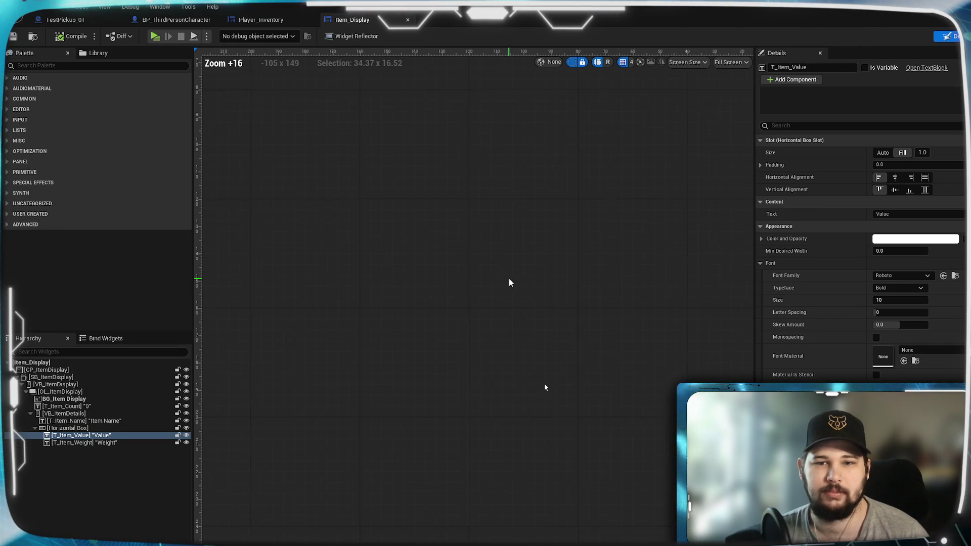
pyautogui.scroll(1, 498, 350)
pyautogui.moveTo(498, 350); pyautogui.dragTo(494, 353)
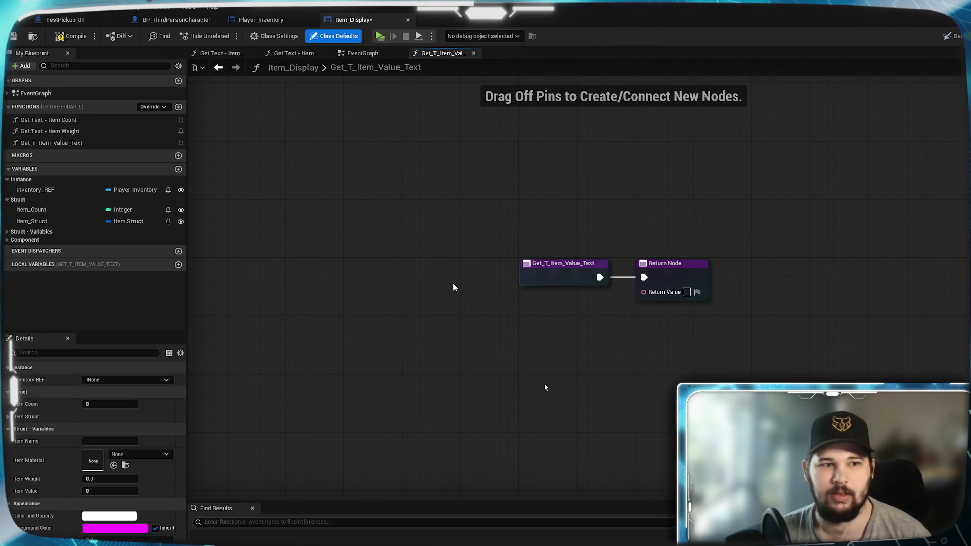
# - Rename the new binding function to 'Get Text - Item Value', correcting the capital-E typo
pyautogui.click(58, 143)
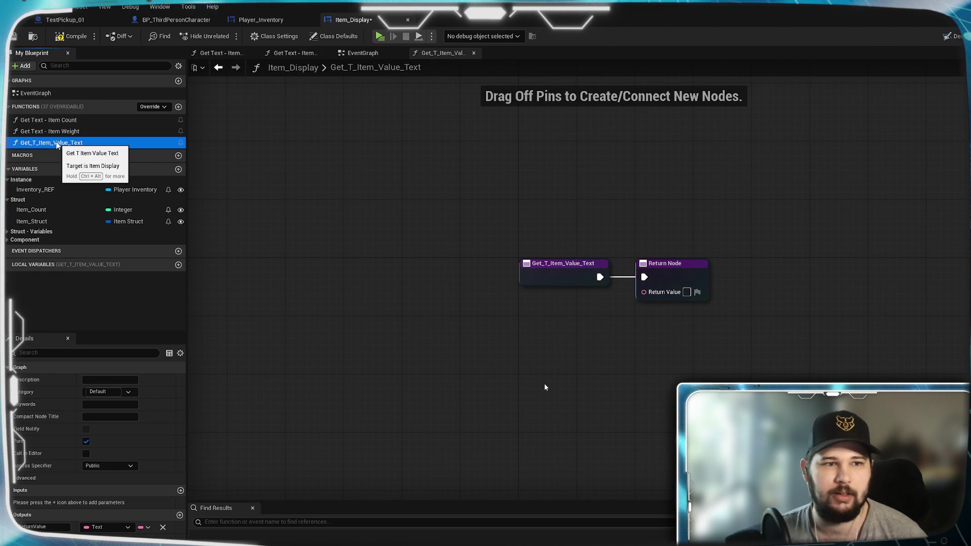
pyautogui.press('F2')
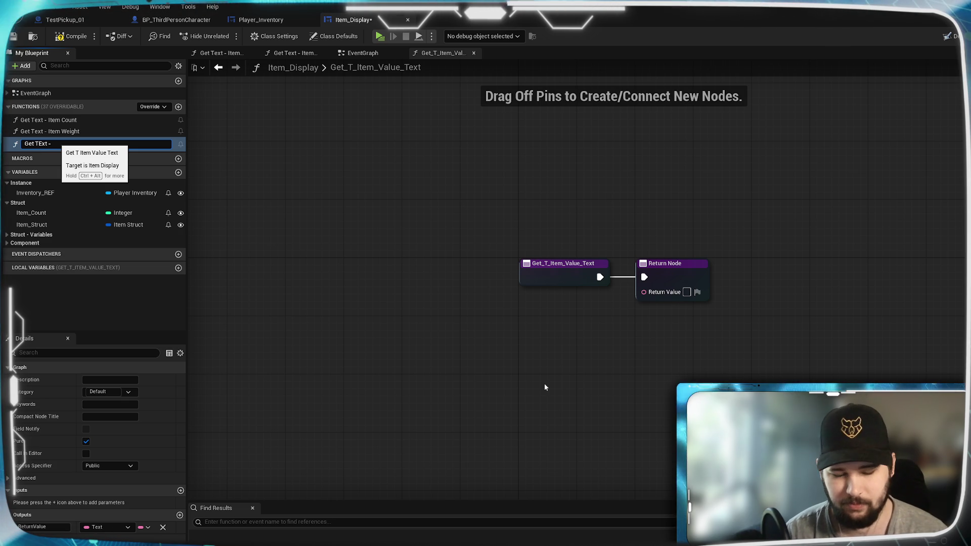
pyautogui.write('e')
pyautogui.press('Return')
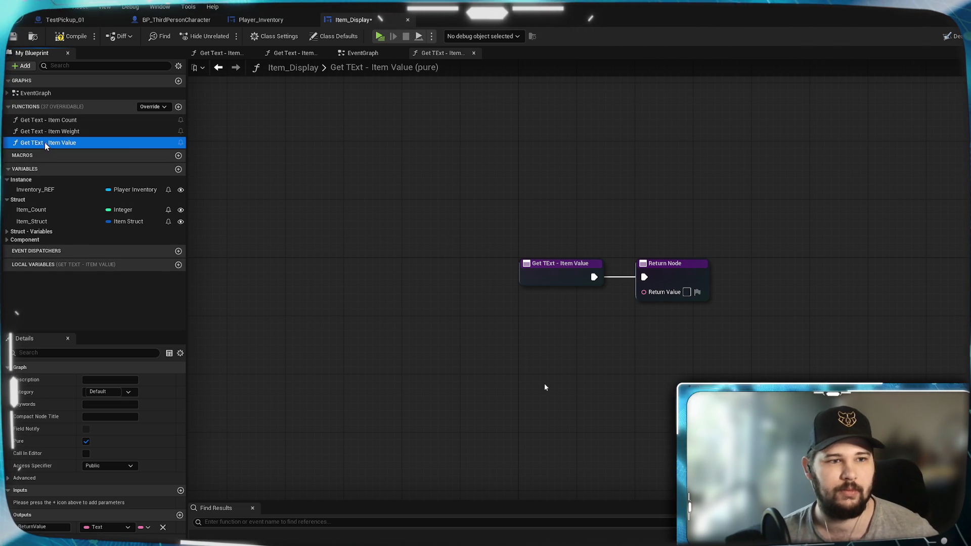
pyautogui.press('F2')
pyautogui.press('End')
pyautogui.press('BackSpace')
pyautogui.write('e')
pyautogui.press('Return')
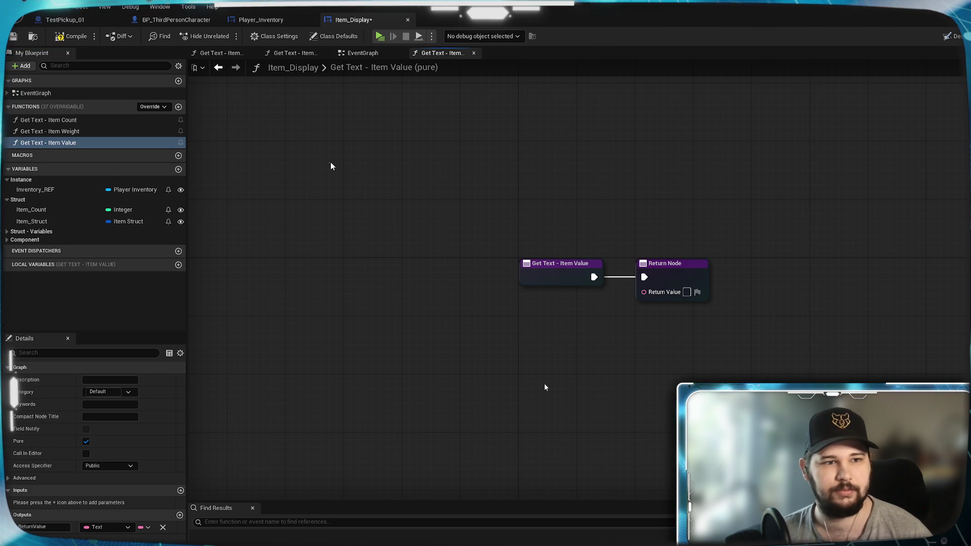